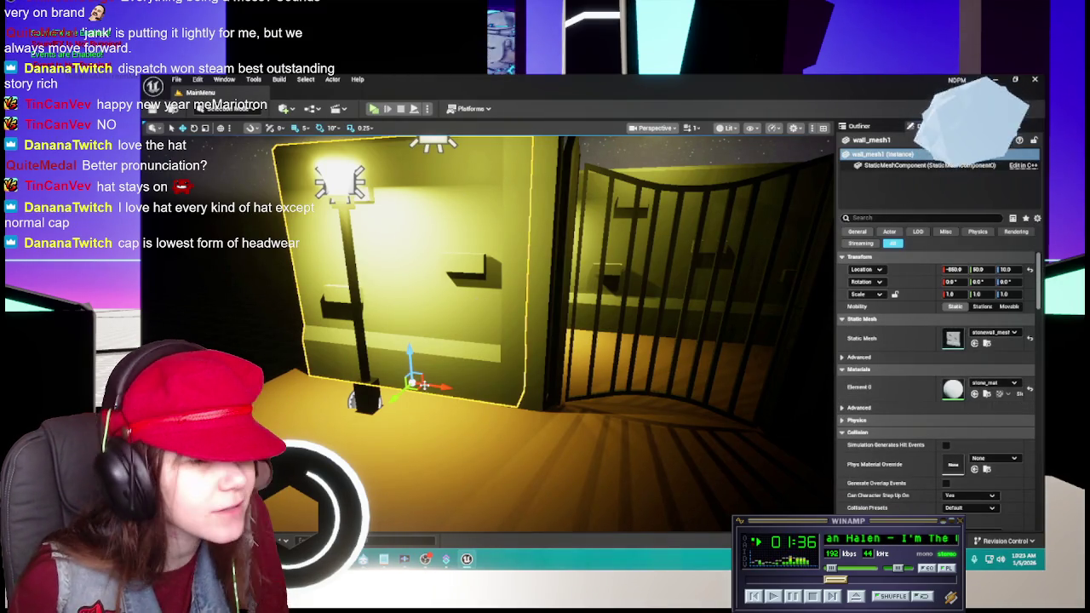
Open the stone_mat material from the Content Drawer in the material editor.
key(ctrl+space)
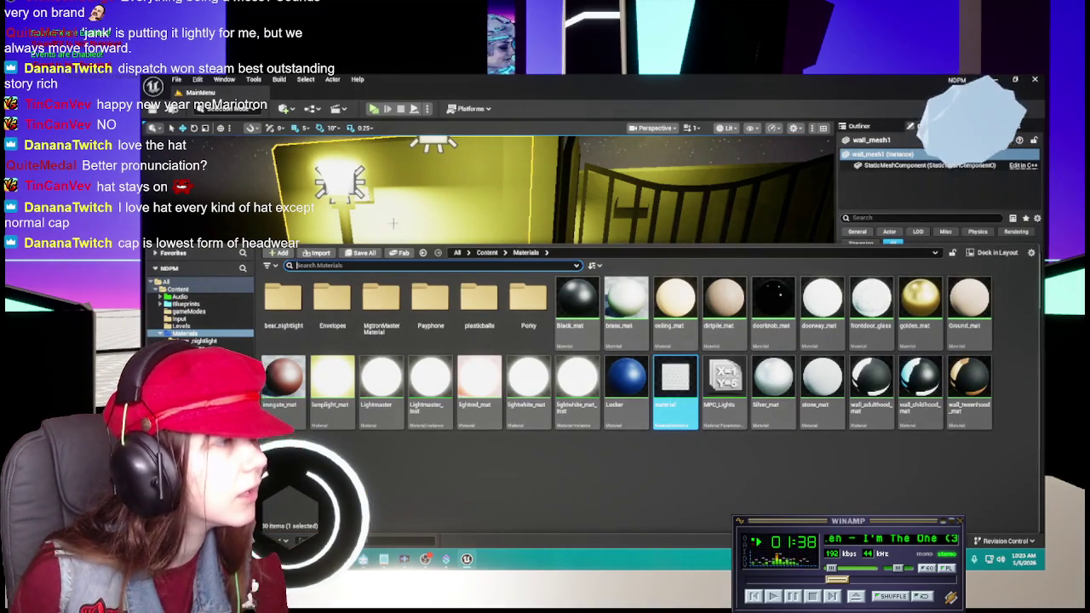
click(822, 407)
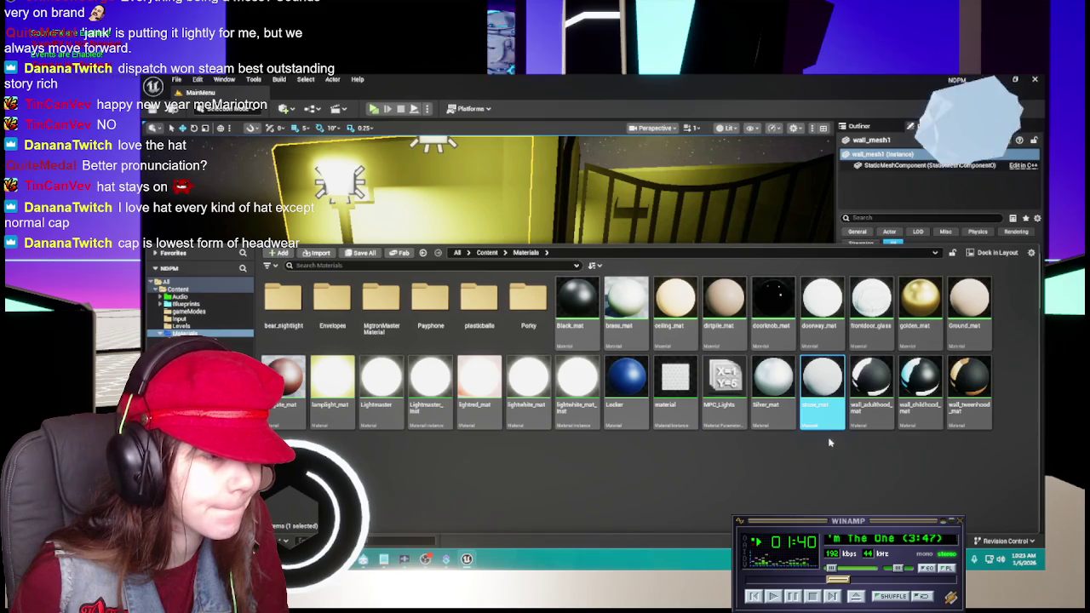
double_click(813, 407)
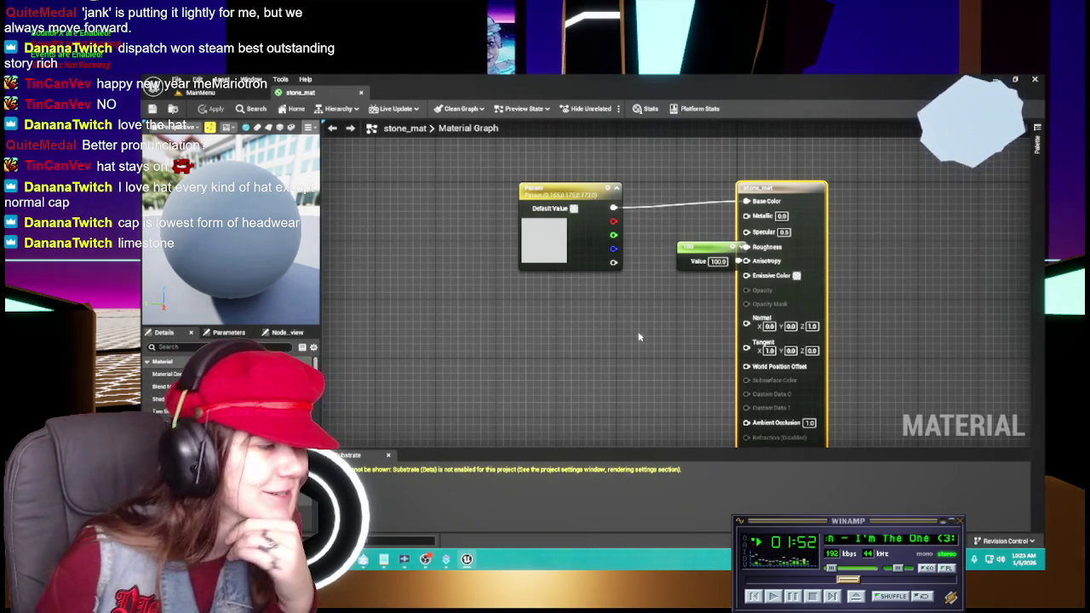
Move stone_mat's roughness Value node lower, view the Param colour without changes, and return to the level.
drag(644, 331, 601, 310)
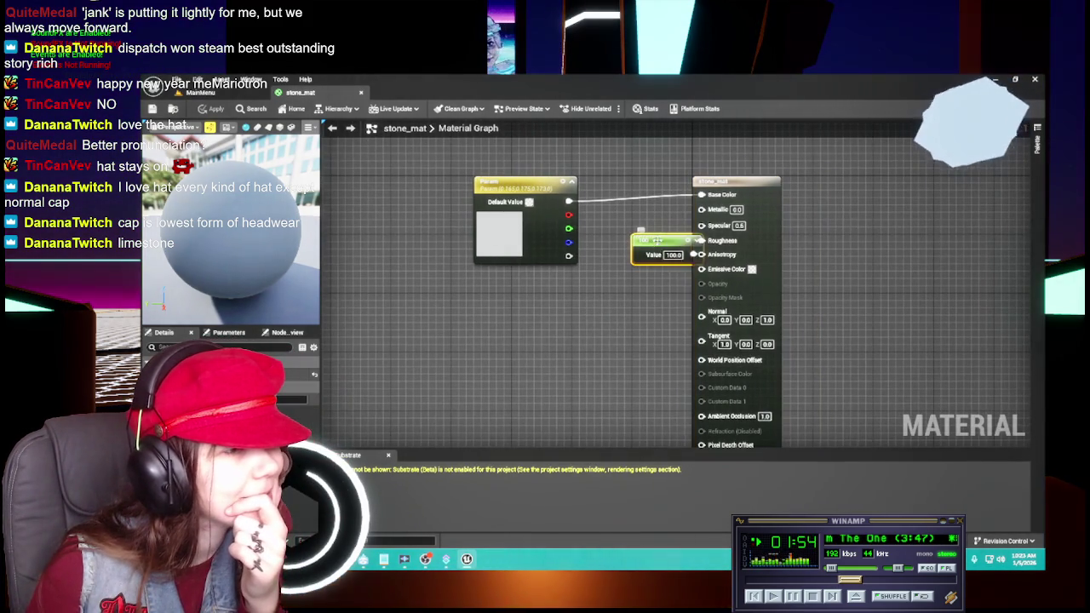
drag(648, 248, 534, 302)
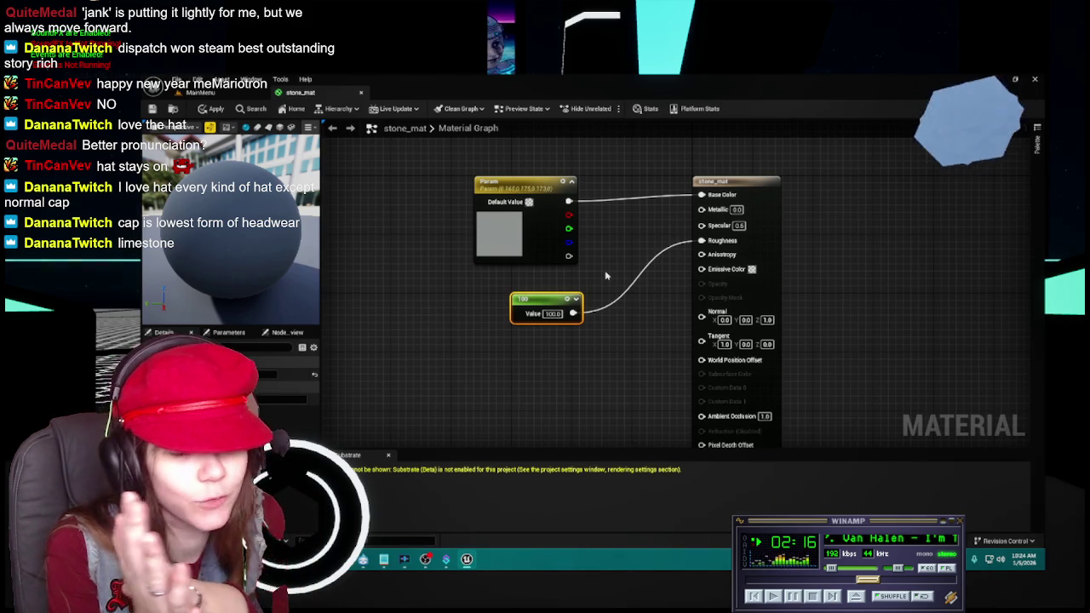
click(498, 239)
click(679, 400)
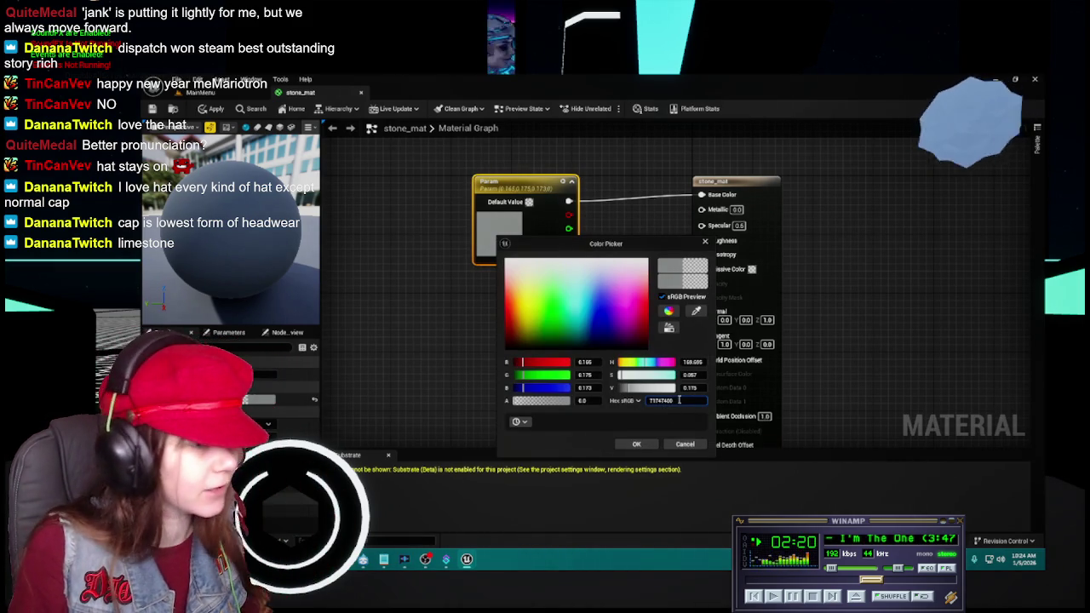
click(685, 444)
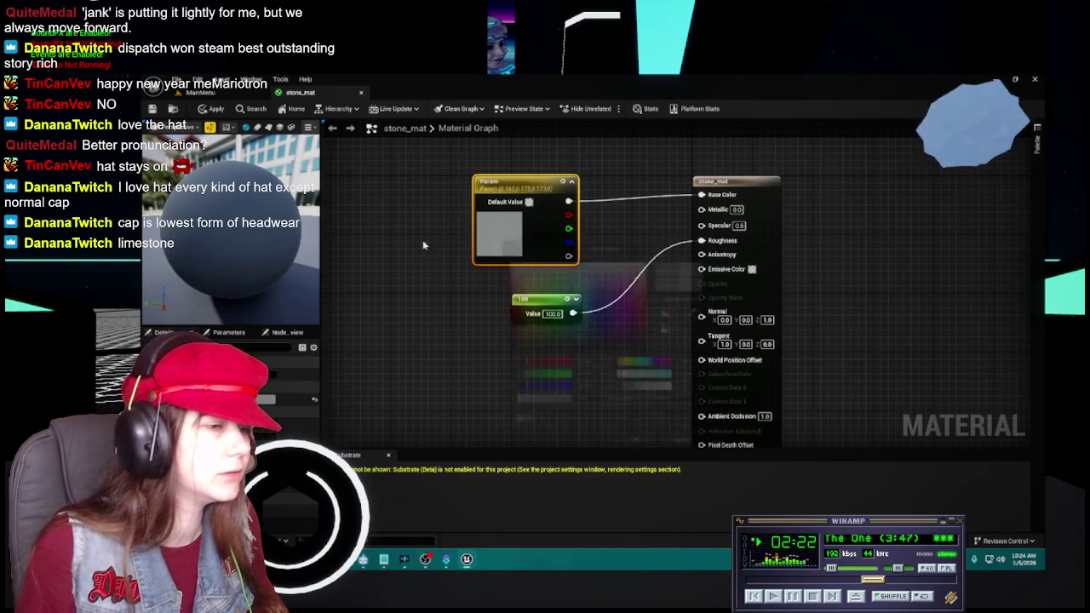
click(205, 92)
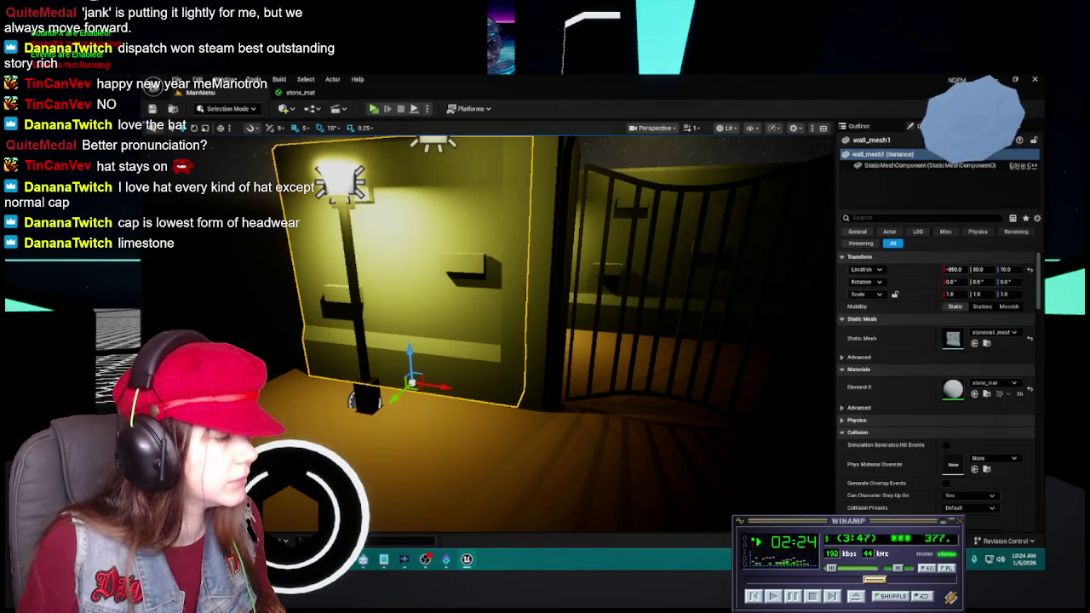
Rename the 'material' asset in the Materials folder to Stone_matinst and open it.
click(288, 539)
click(686, 424)
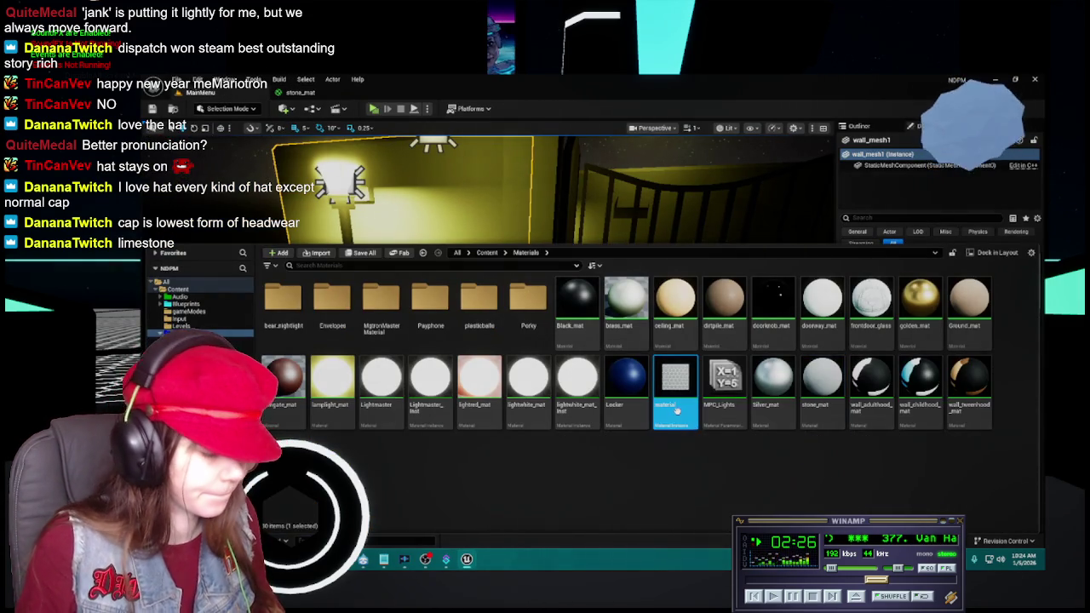
click(676, 406)
text(Stone)
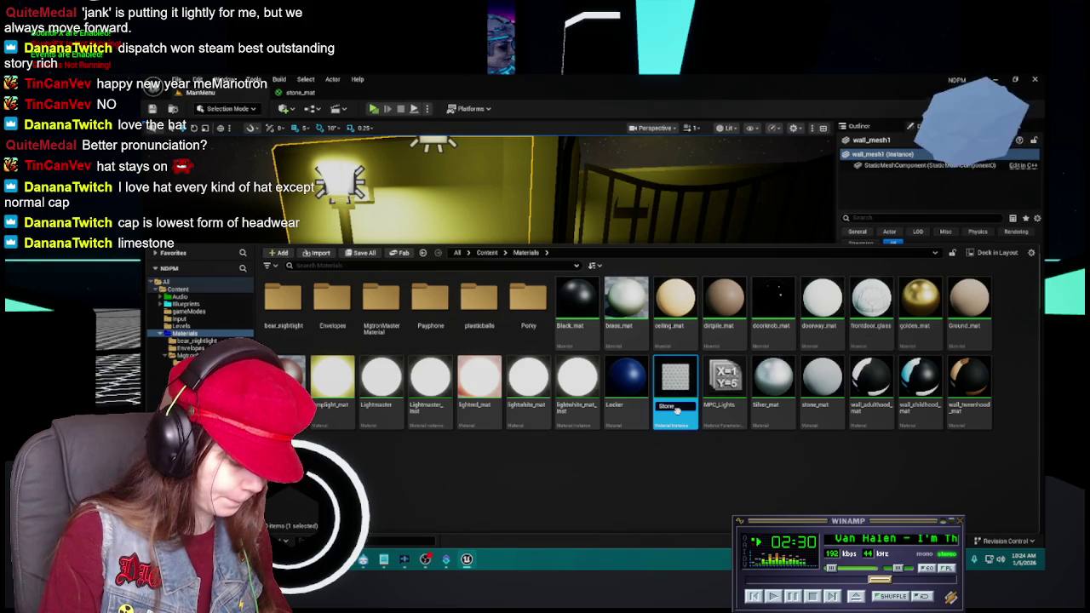
text(_matinst)
key(Return)
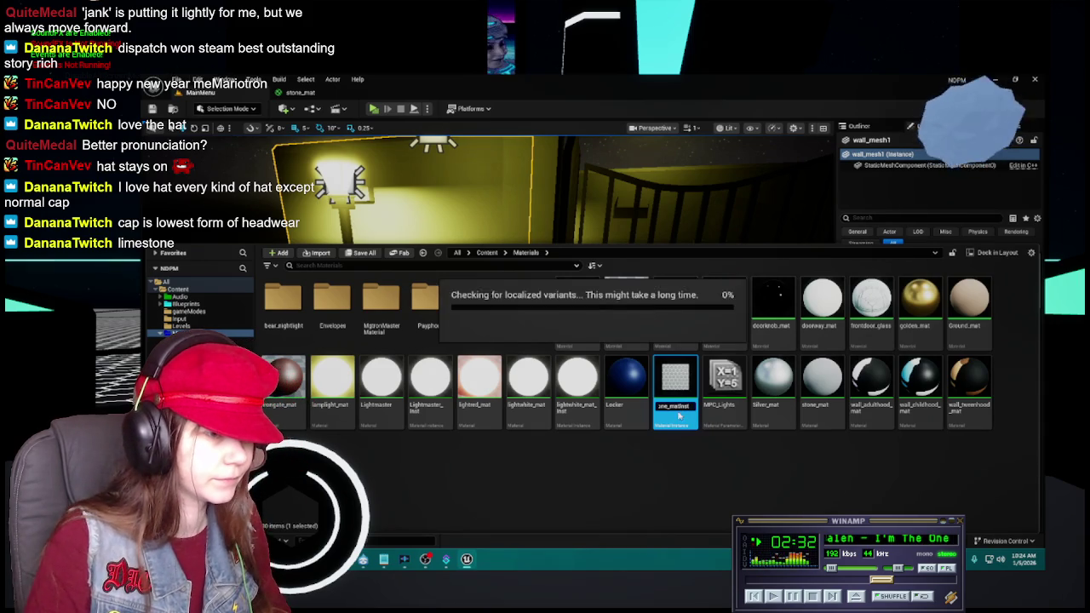
double_click(822, 383)
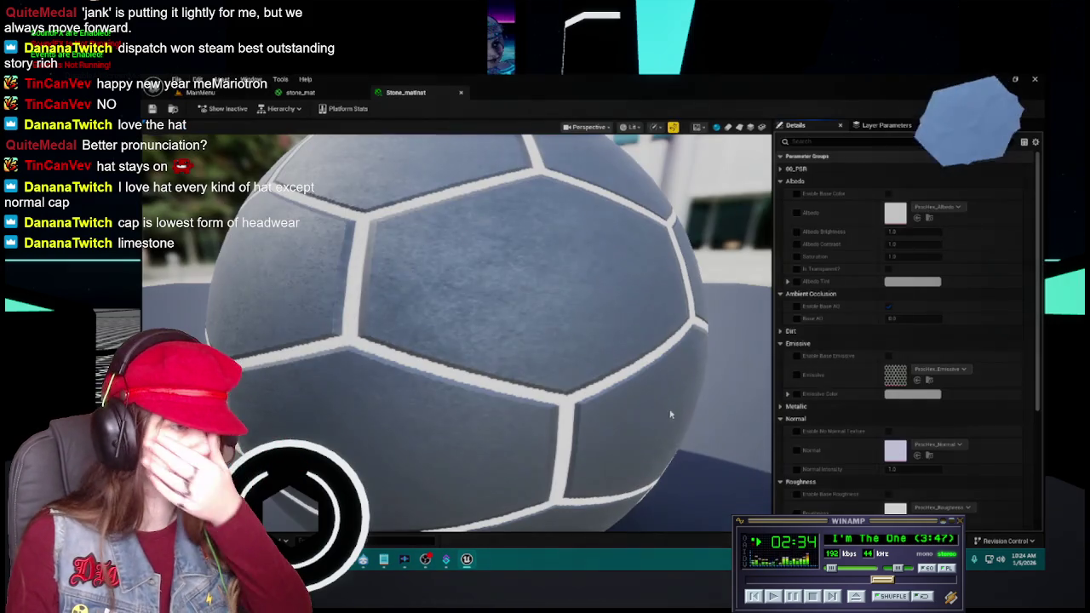
Enable the Base Color, Base Emissive and No Normal Texture overrides in Stone_matinst.
click(797, 194)
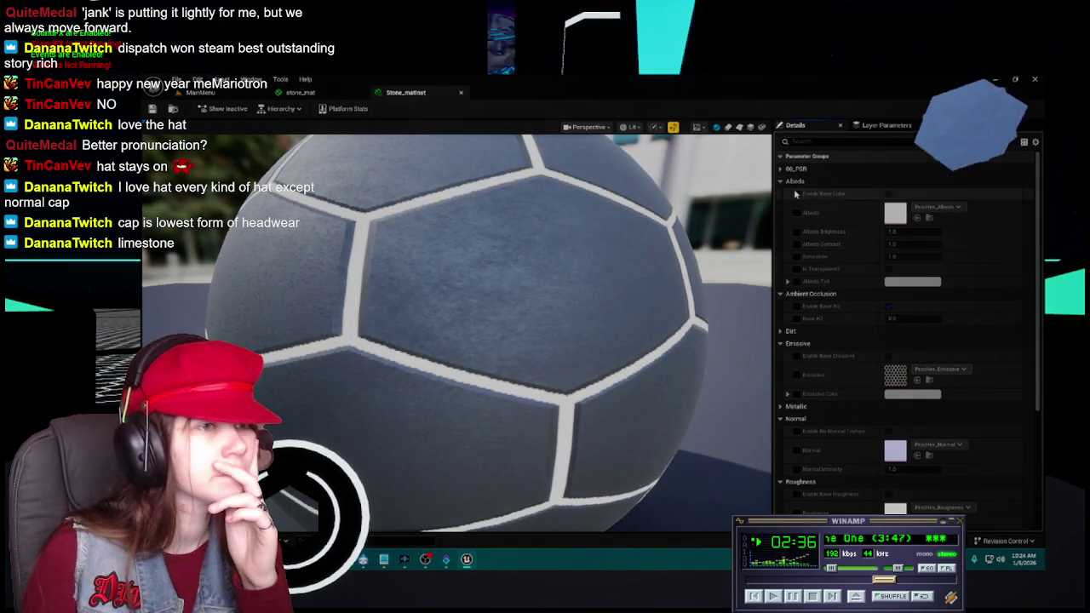
click(888, 194)
click(797, 293)
click(888, 293)
scroll(845, 313, down, 2)
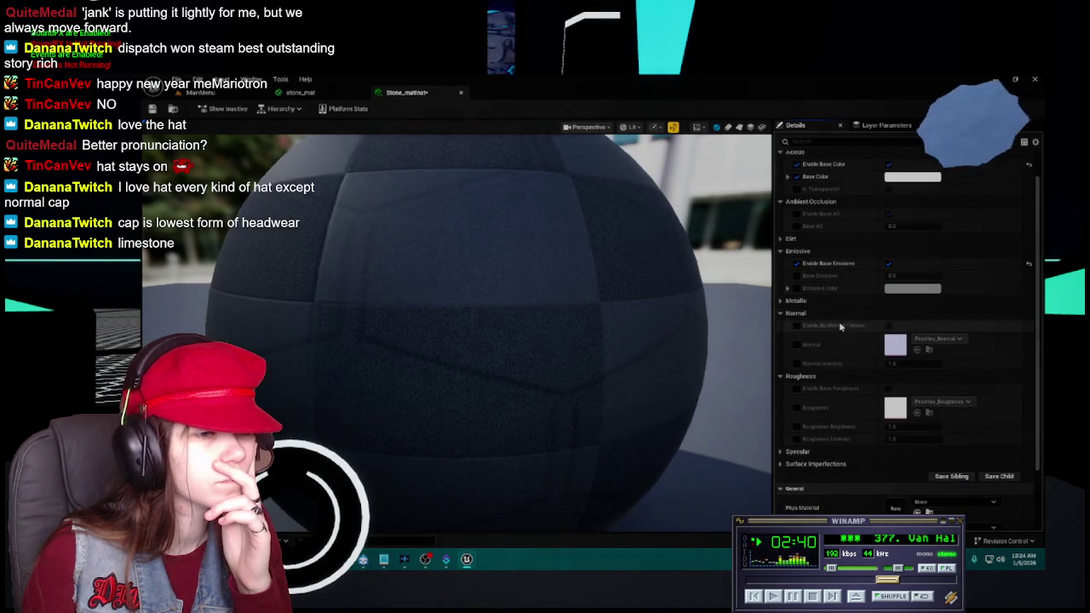
click(798, 311)
click(888, 310)
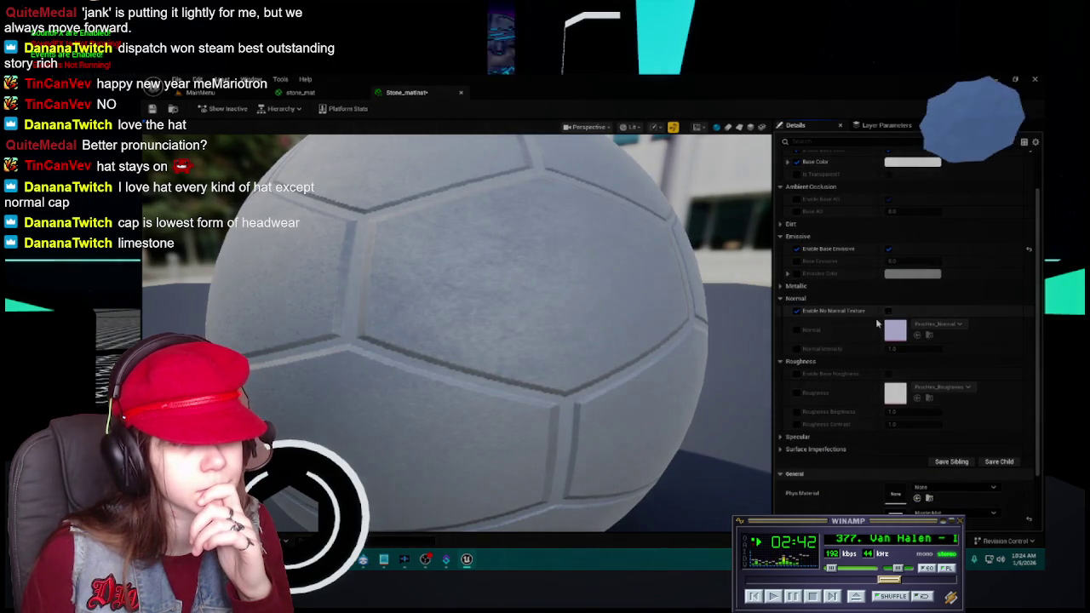
Enable the Base Roughness, Base Specular and Base Metallic overrides.
scroll(836, 343, down, 1)
scroll(836, 343, down, 2)
click(797, 320)
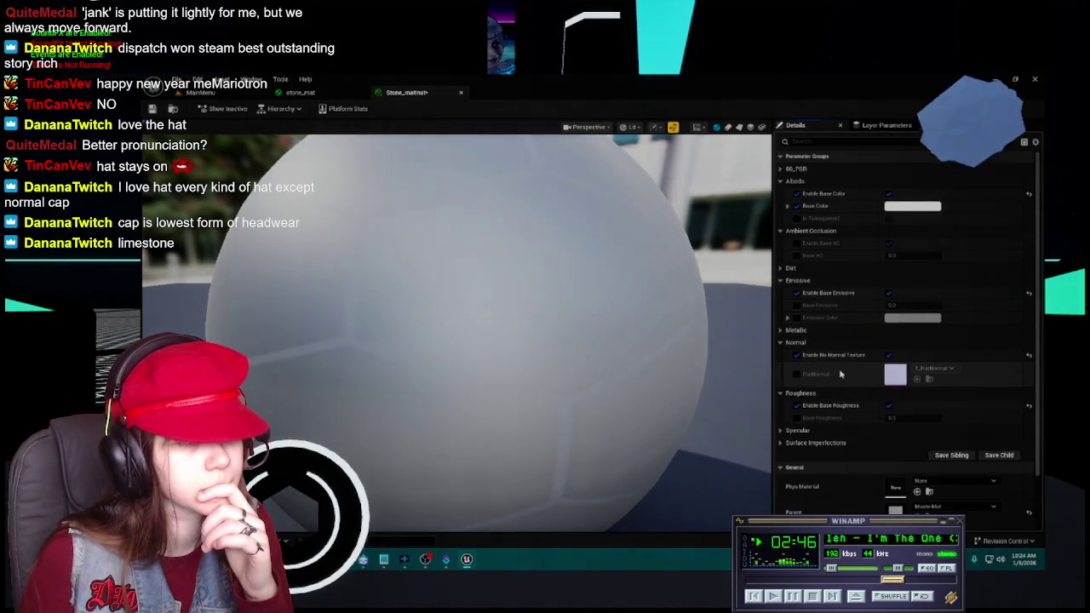
click(780, 360)
click(797, 372)
click(889, 372)
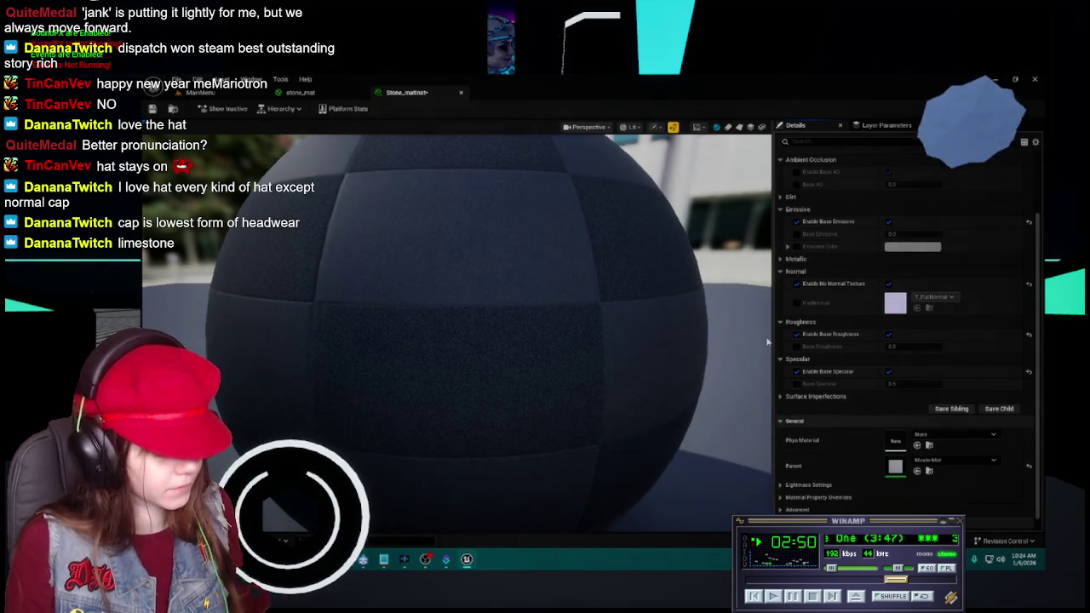
scroll(790, 290, up, 3)
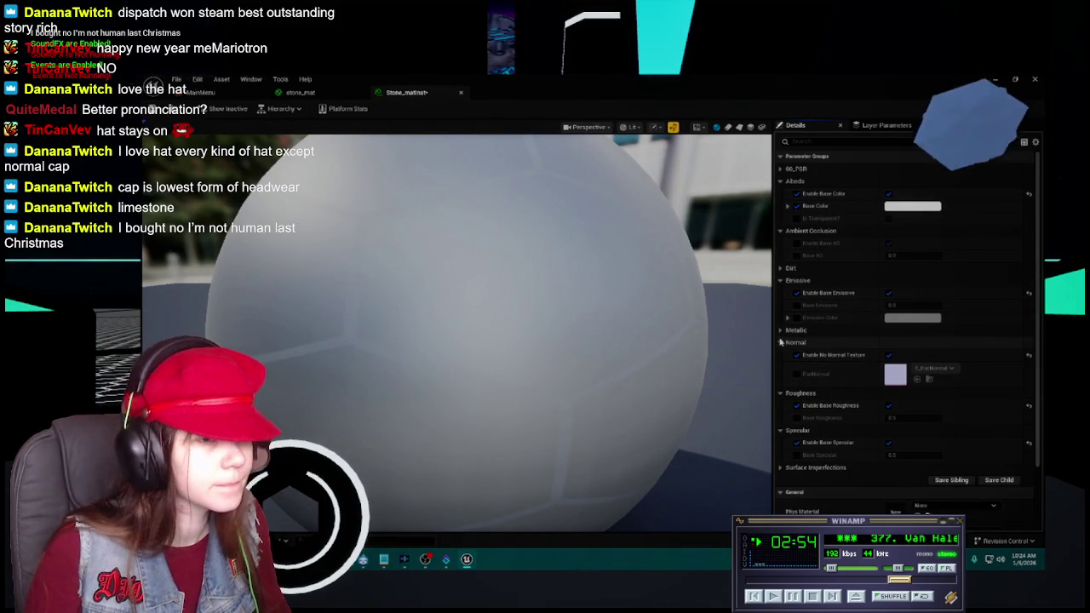
click(792, 329)
click(797, 343)
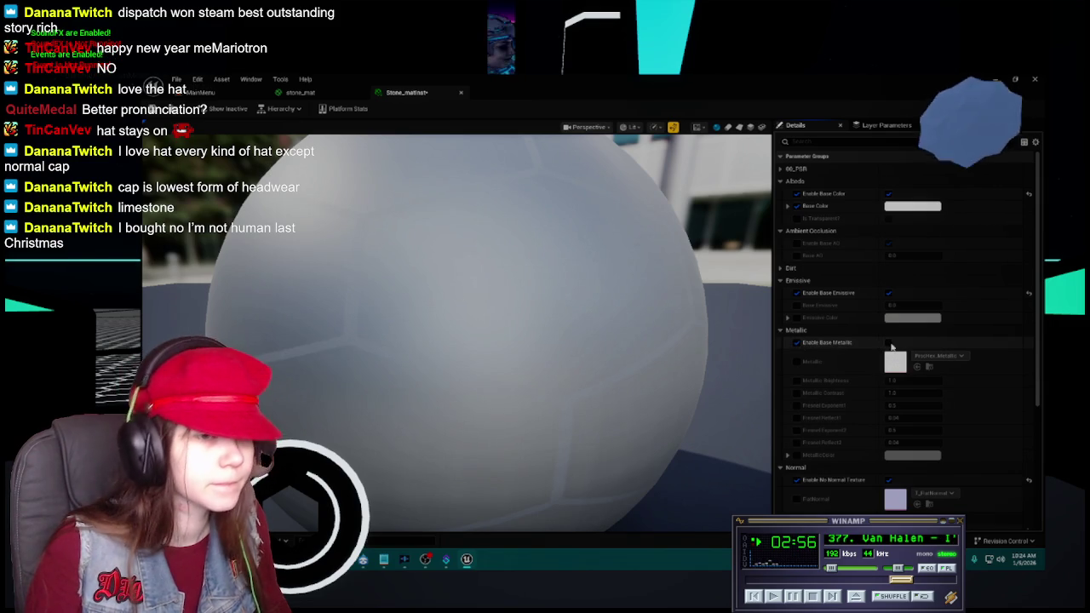
click(780, 331)
click(926, 207)
click(899, 373)
Set the Stone_matinst base colour to hex 000000.
text(000000)
key(Return)
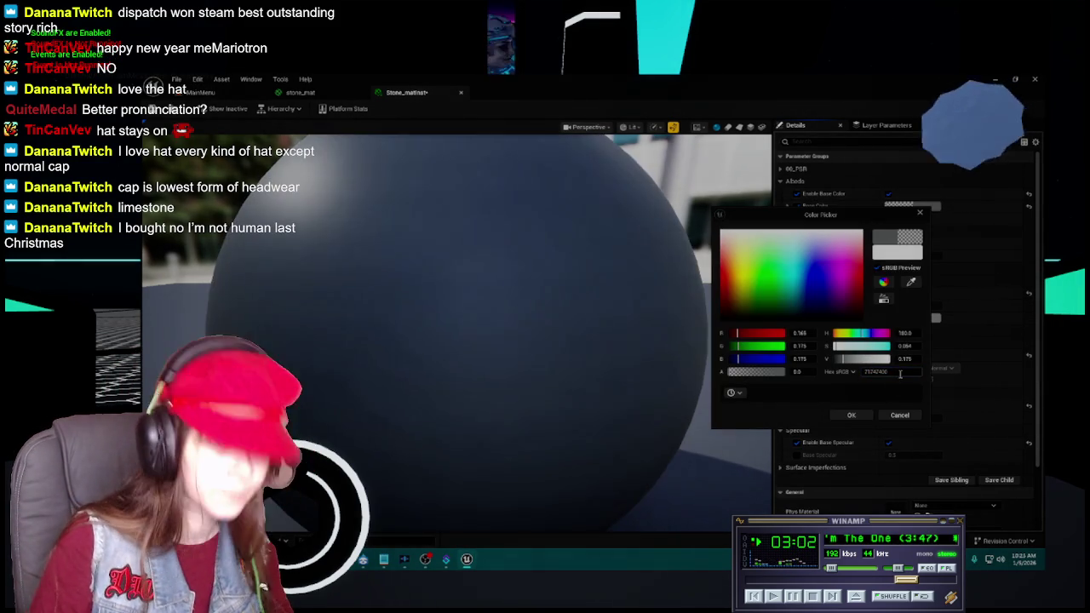
click(852, 415)
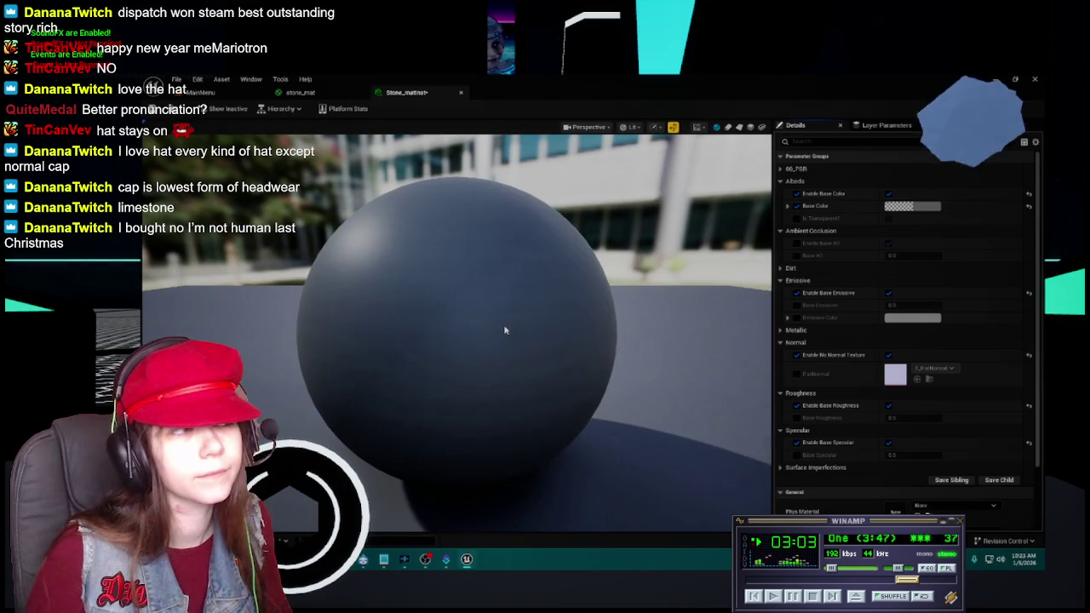
Set Base Roughness to 0.8 and save the instance.
click(797, 418)
click(903, 418)
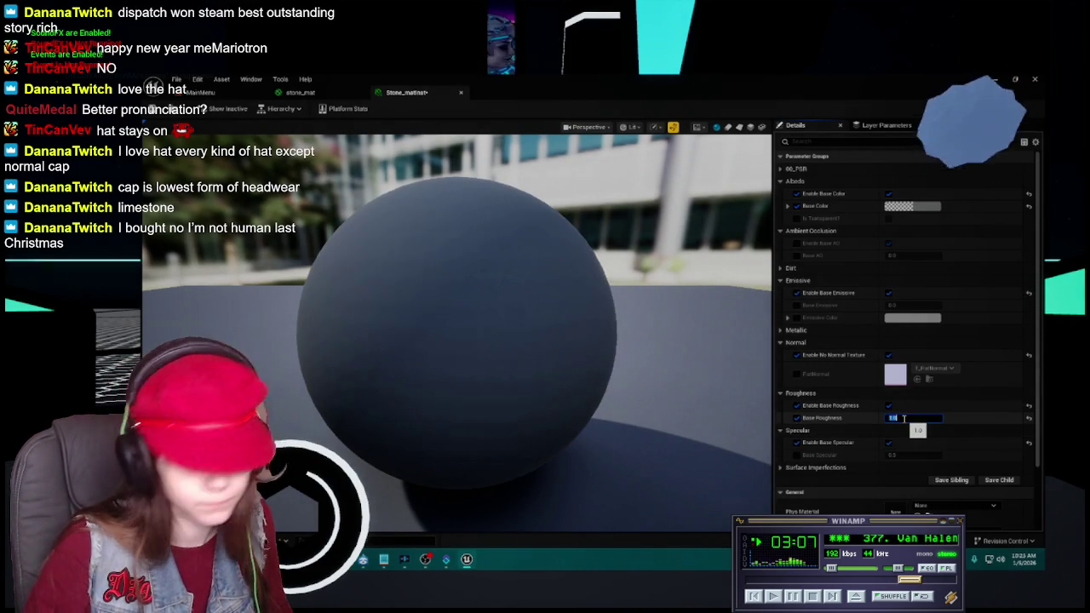
text(0.8)
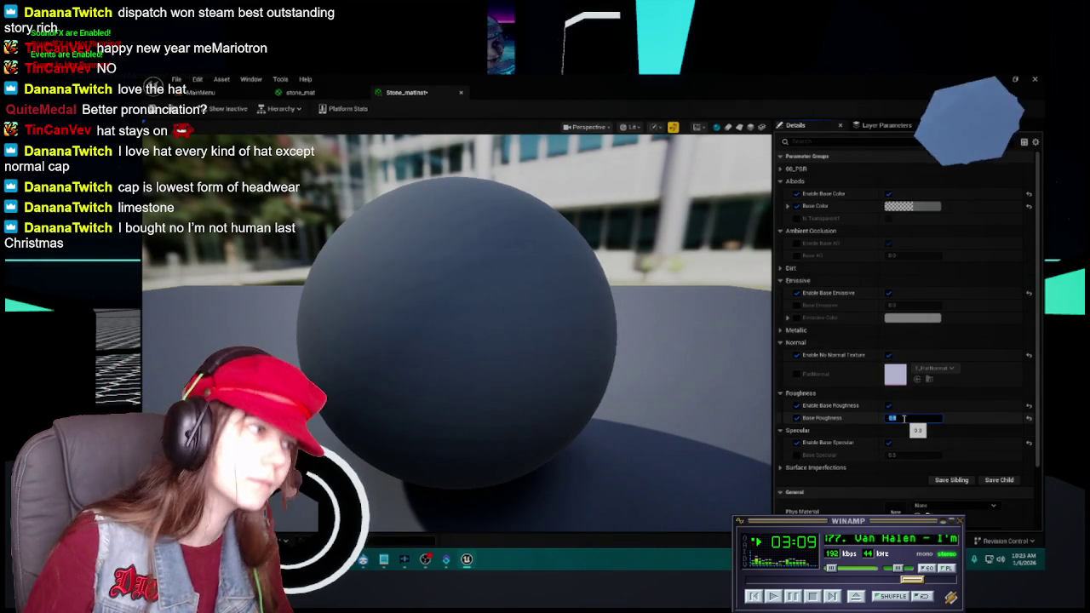
key(ctrl+s)
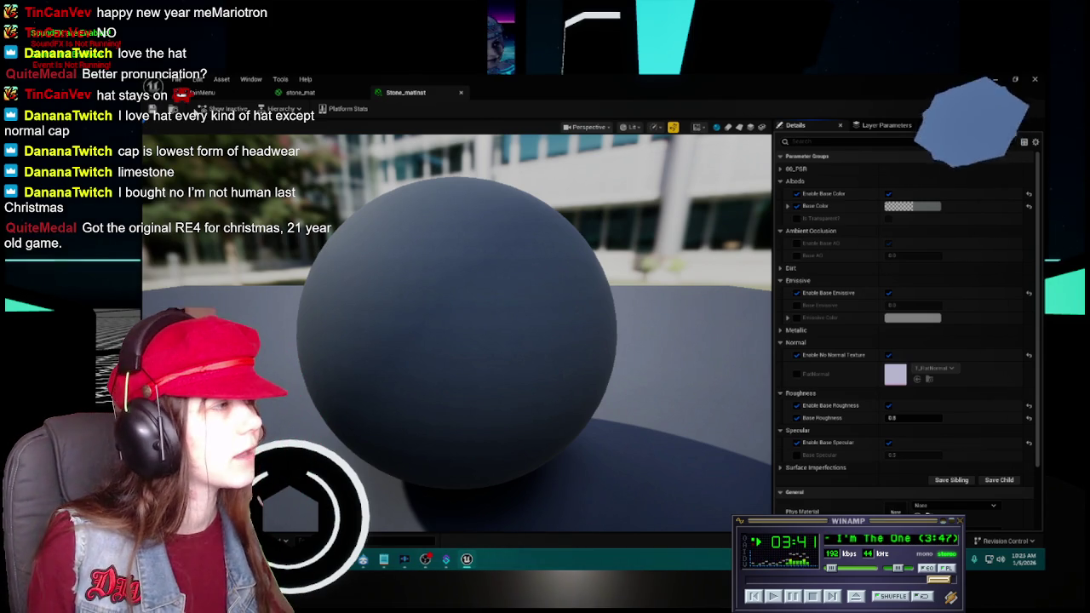
Go through the stone_mat tab back to the level viewport.
click(317, 93)
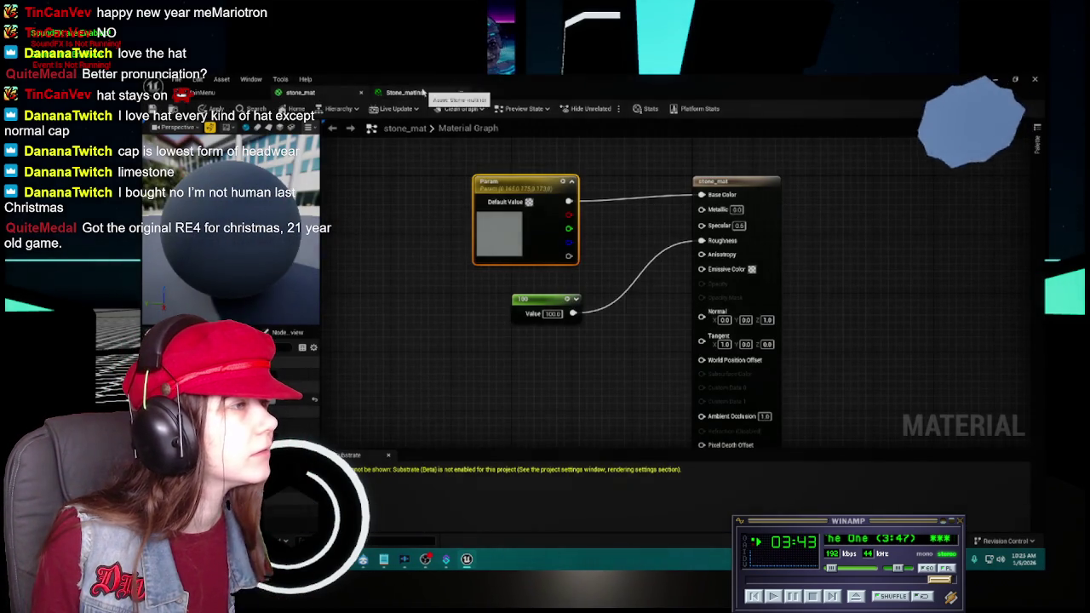
click(406, 92)
click(212, 93)
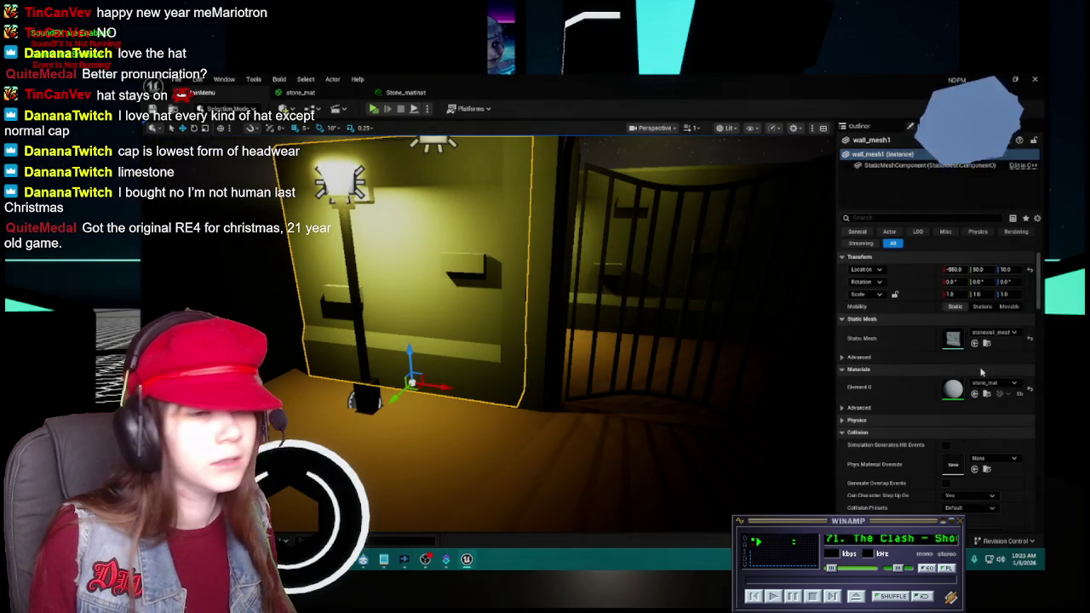
Assign Stone_matInst to the wall's Element 0 material slot and save.
click(1007, 384)
text(stone)
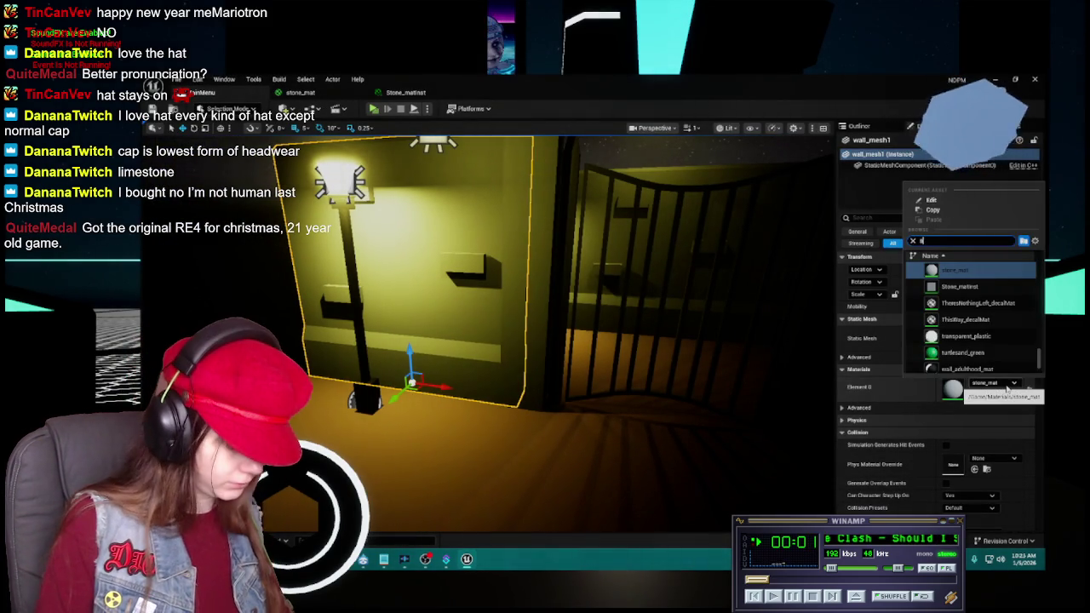
click(992, 365)
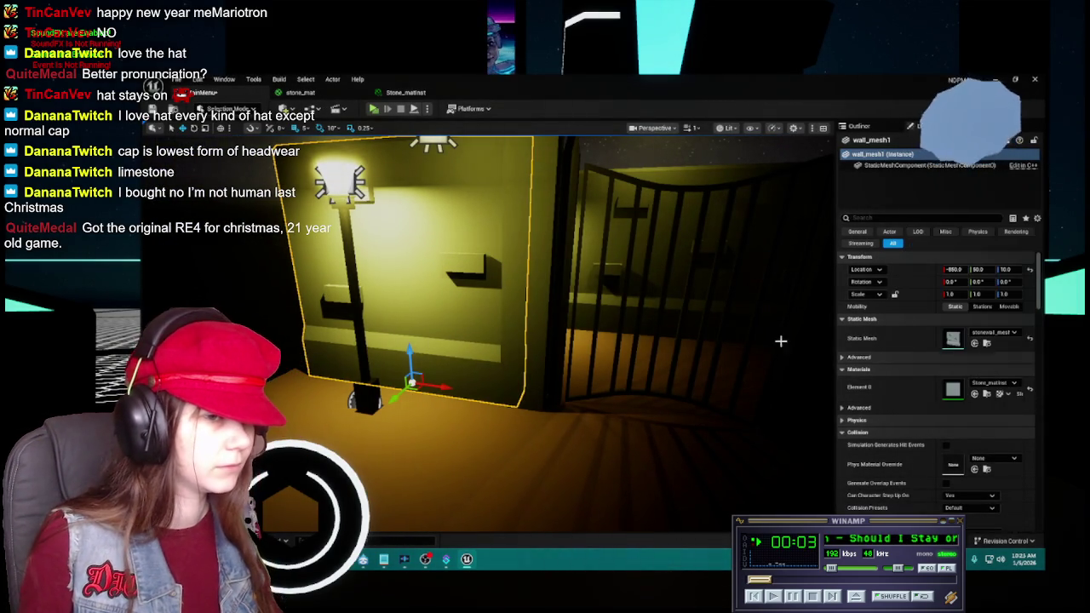
click(151, 109)
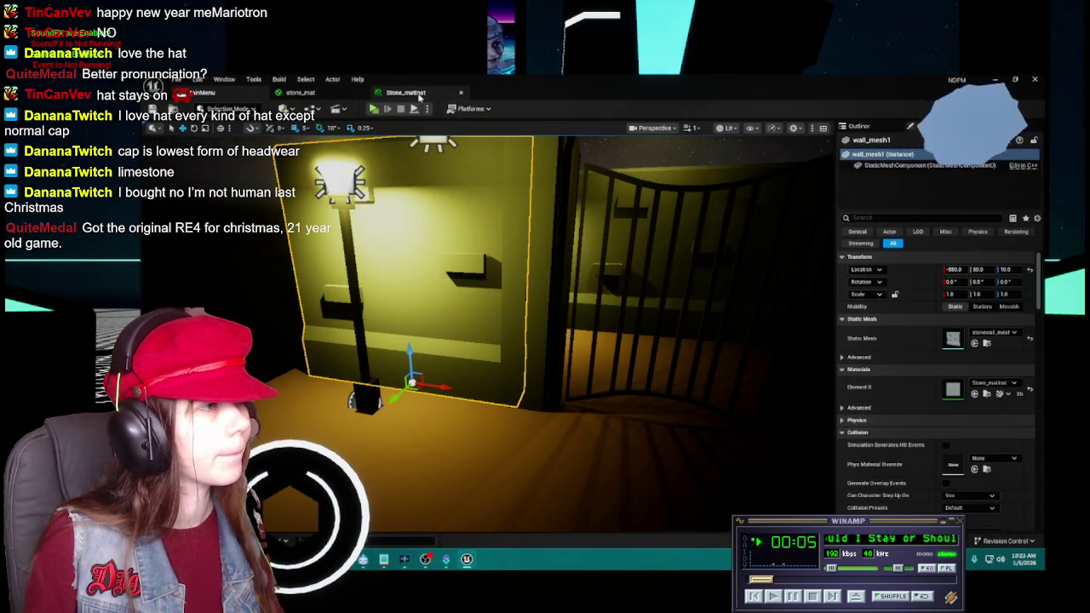
Close the stone_mat material editor, applying its changes to the original material.
click(405, 92)
click(338, 94)
click(361, 92)
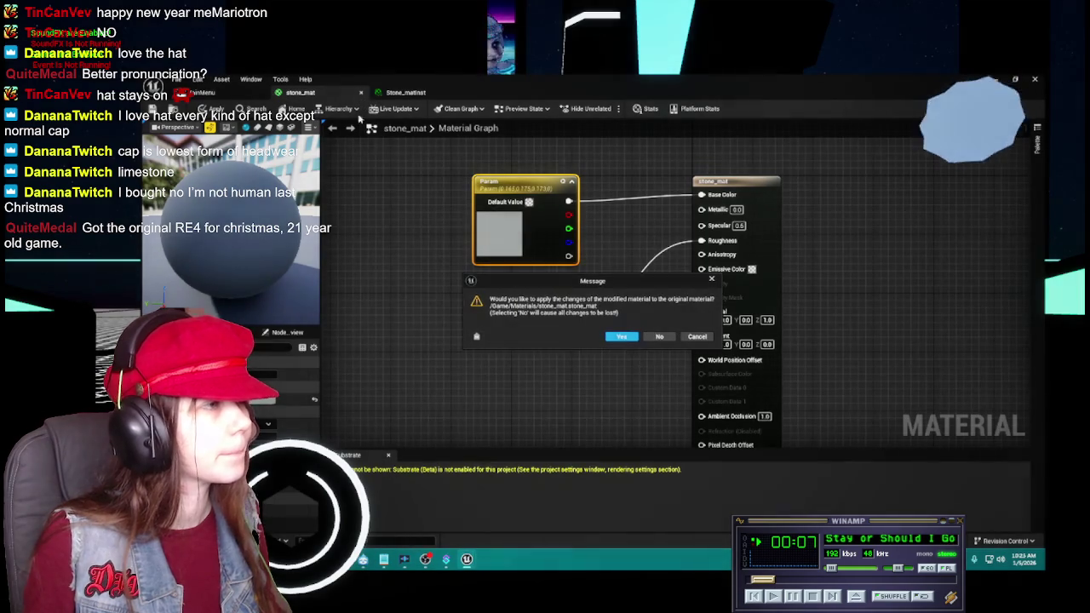
click(622, 336)
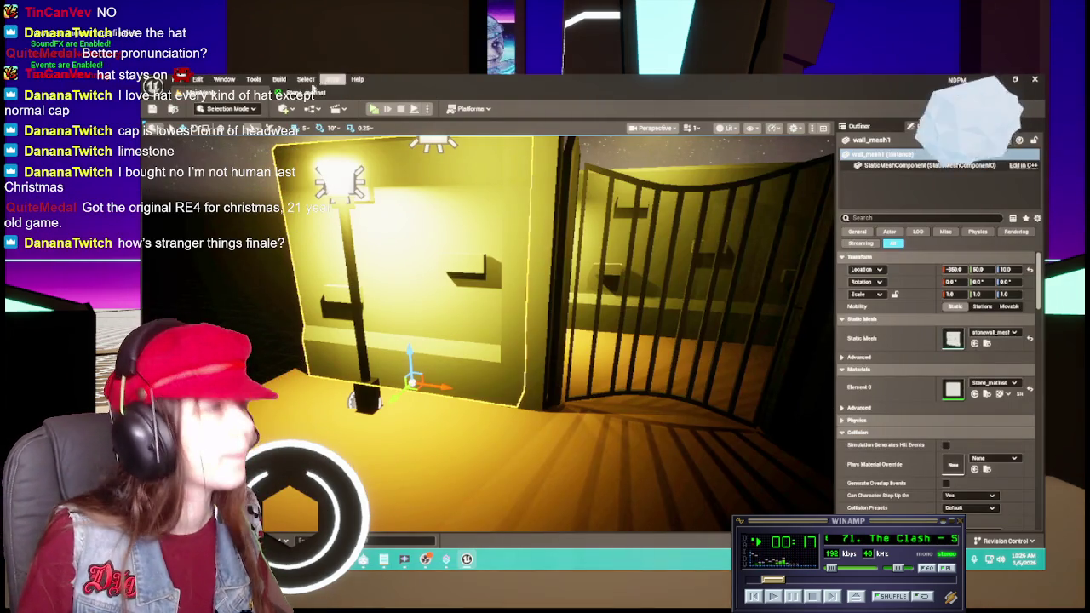
Enable Dirt in Stone_matInst and try a greyer dirt colour, then discard it.
click(312, 92)
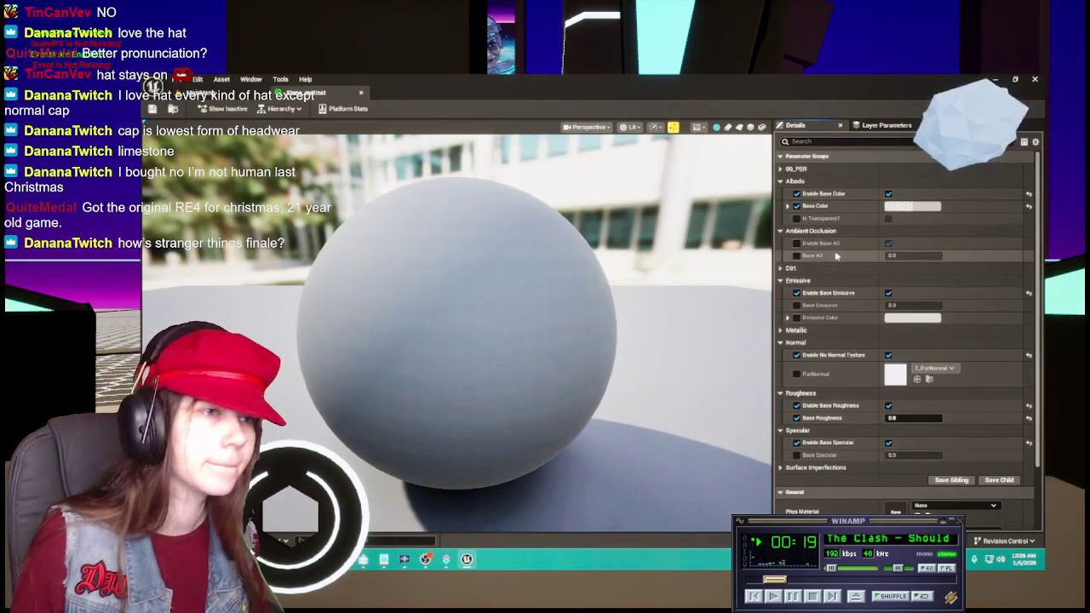
click(782, 268)
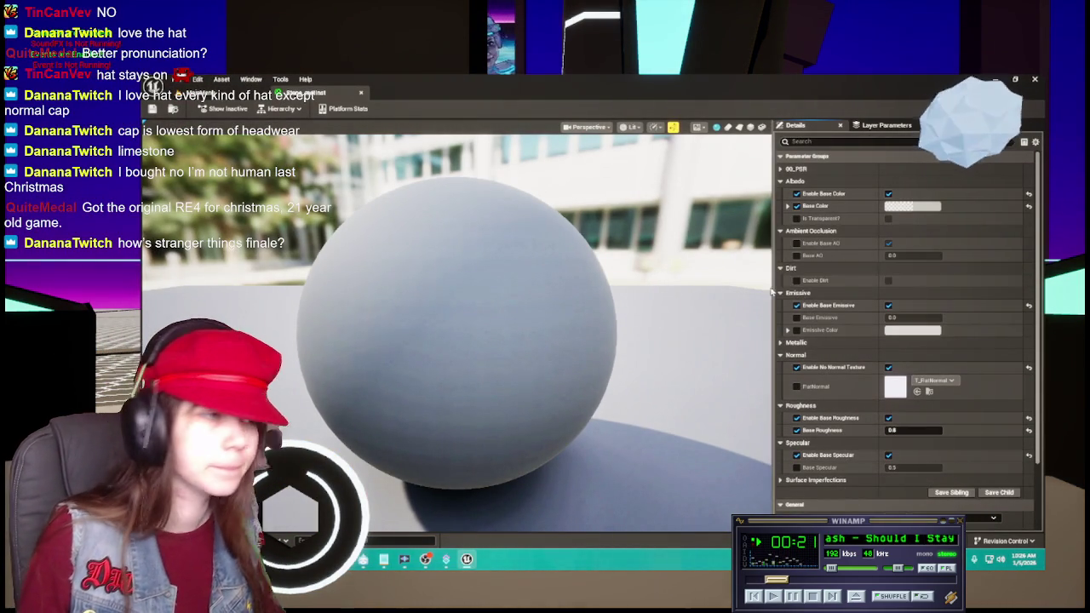
click(888, 280)
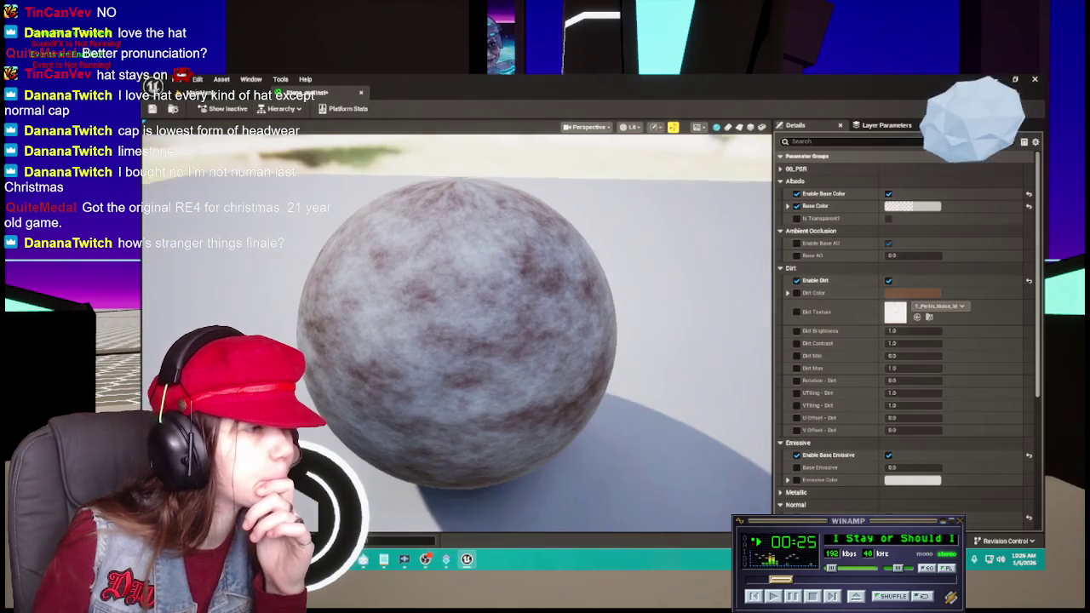
click(909, 293)
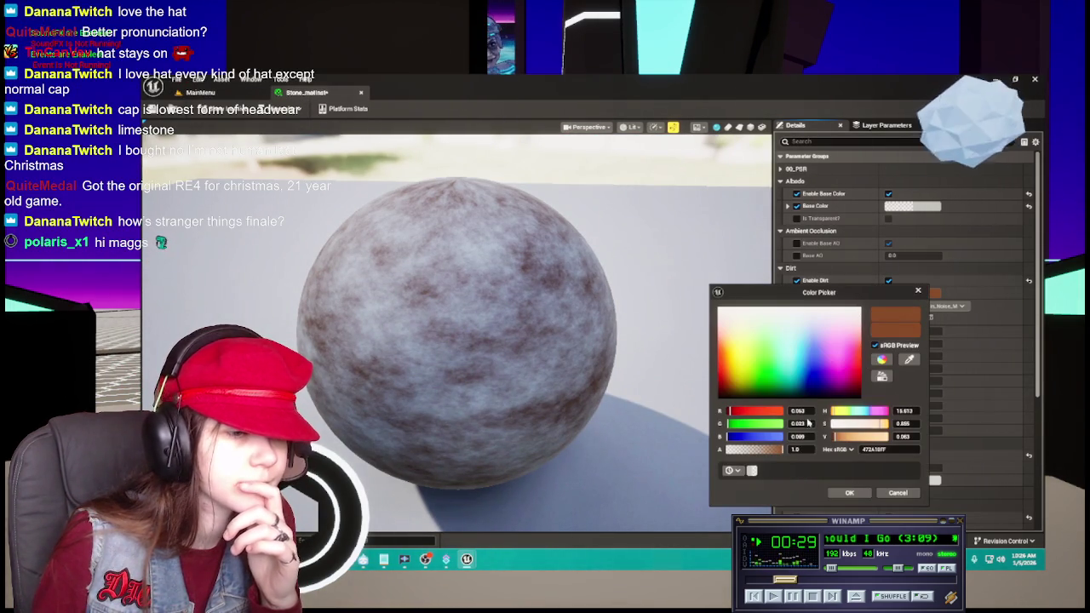
drag(886, 423, 838, 424)
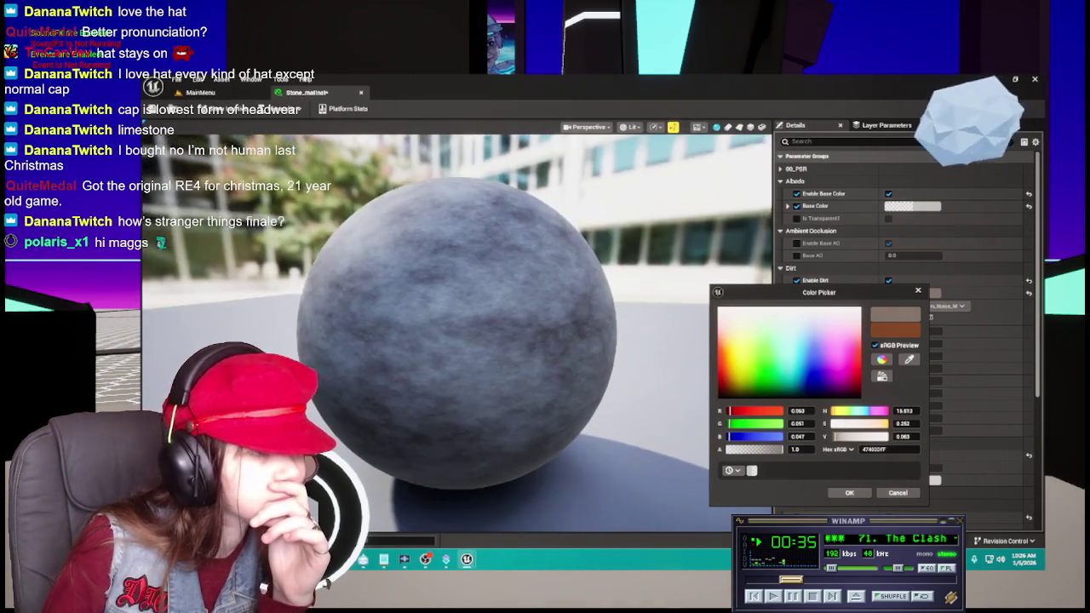
click(897, 492)
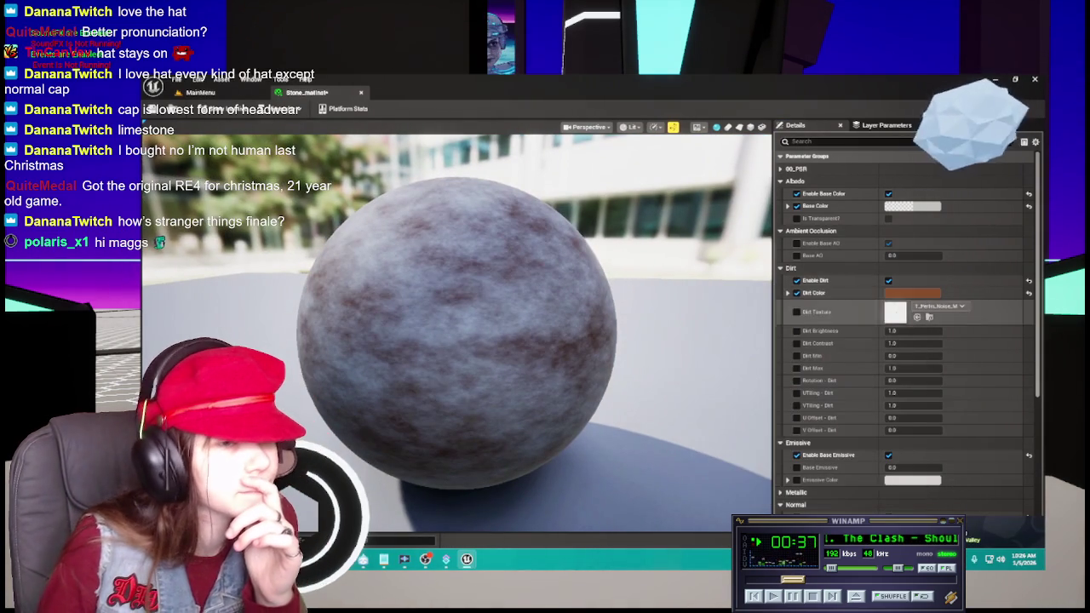
Try a darker, less red dirt colour, discard it, and switch Dirt off.
click(912, 292)
drag(867, 424, 832, 437)
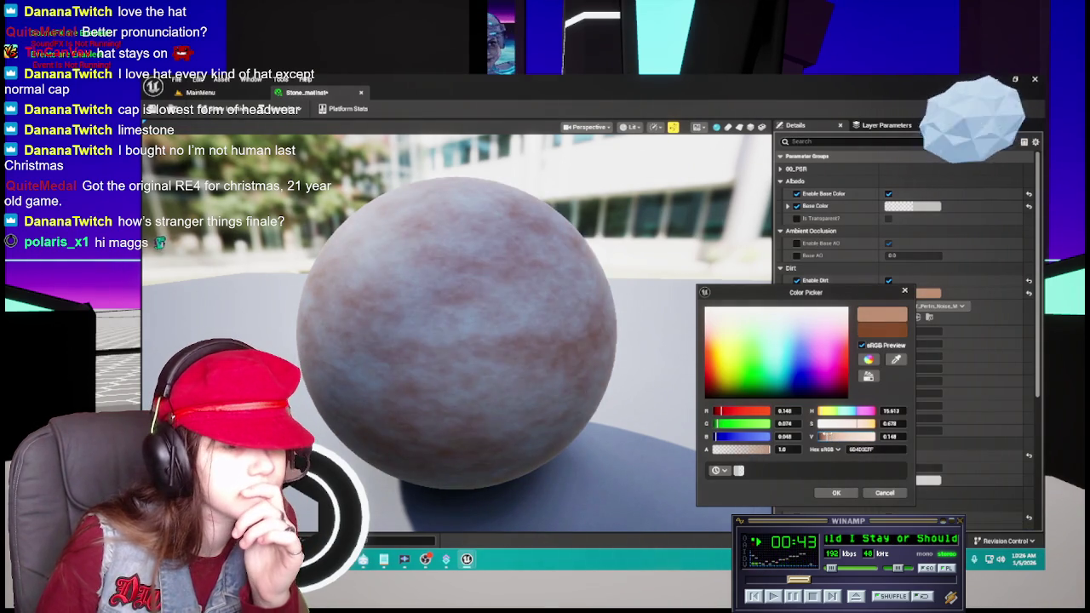
drag(832, 437, 829, 437)
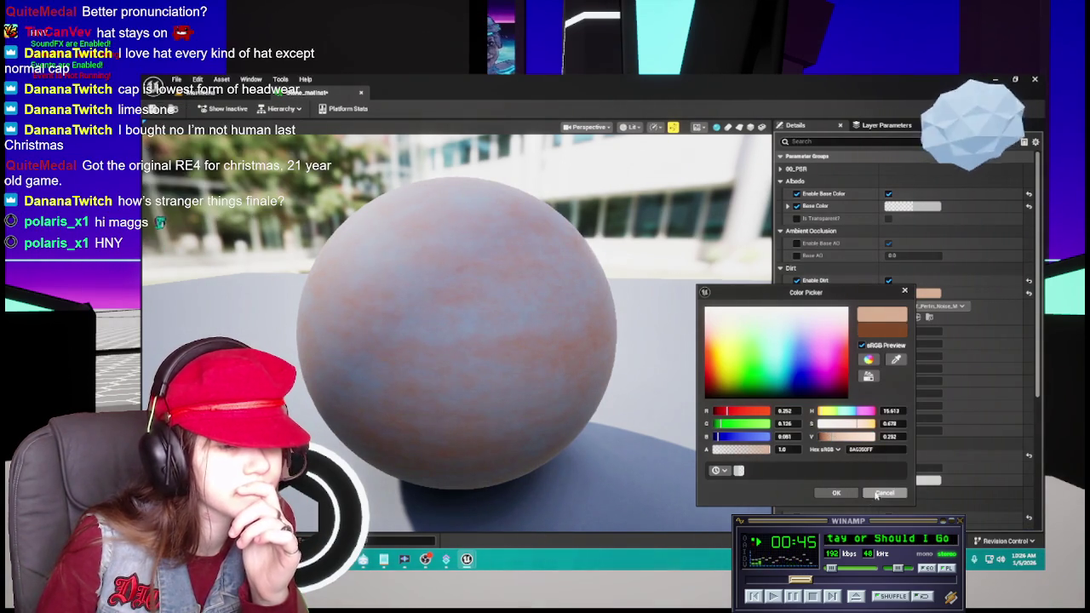
click(877, 494)
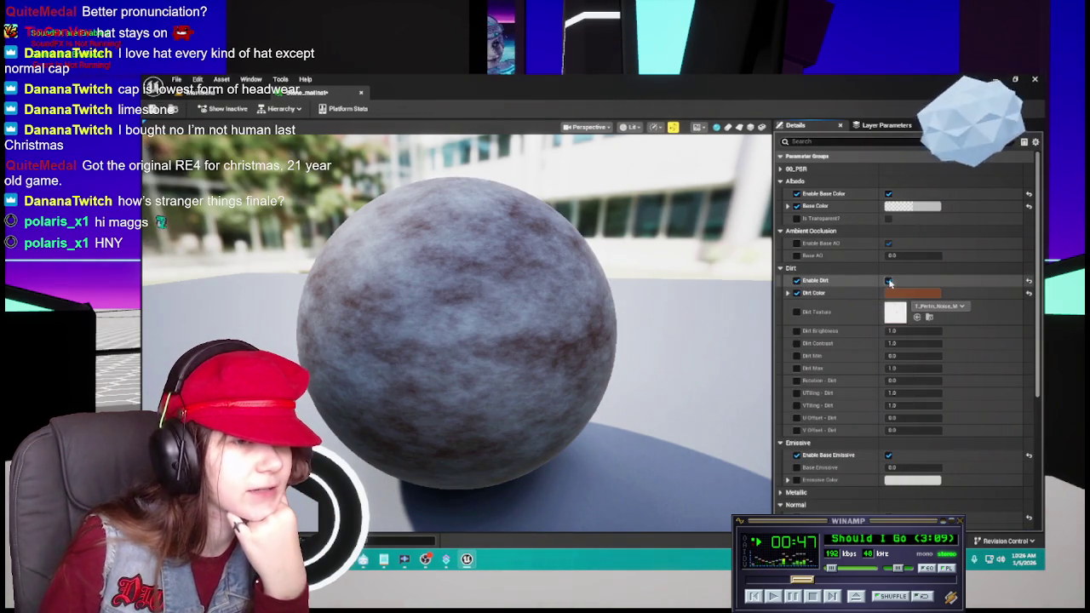
click(888, 281)
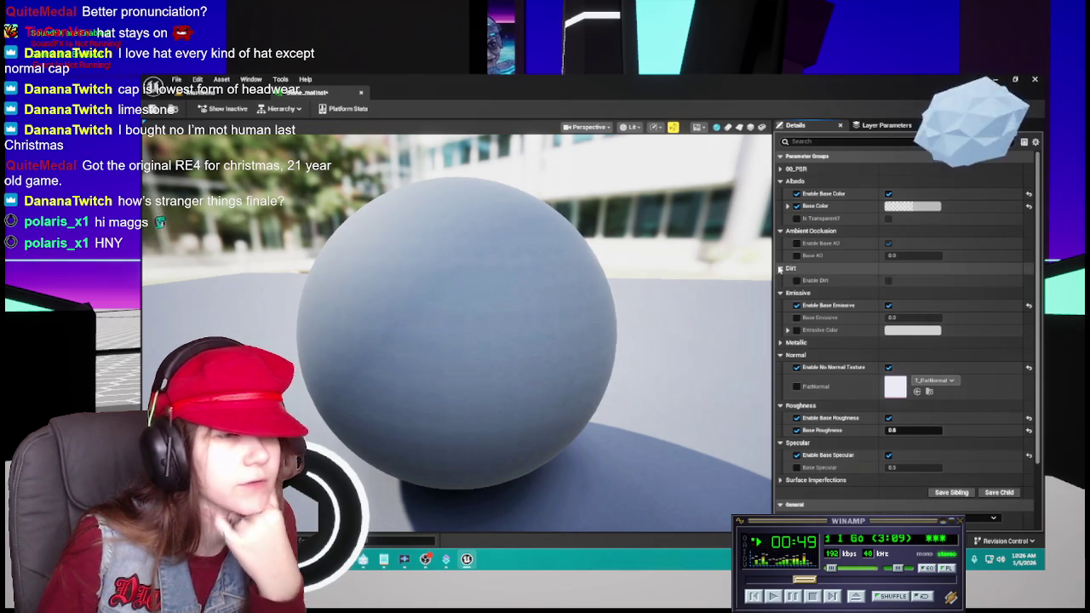
Collapse Dirt and Ambient Occlusion, enable Surface Imperfections, and save Stone_matInst.
click(791, 269)
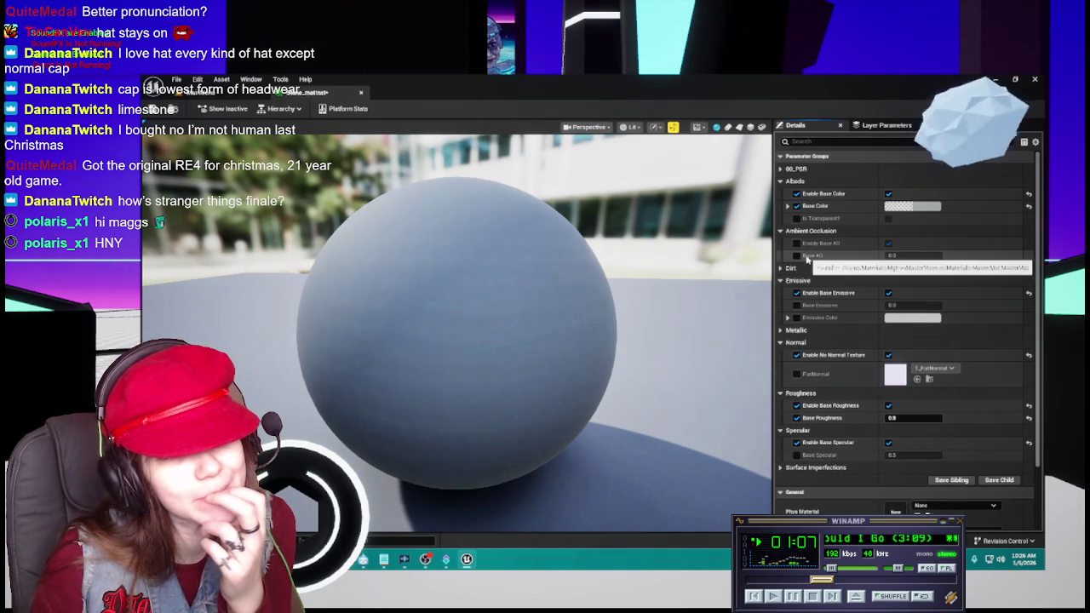
click(780, 232)
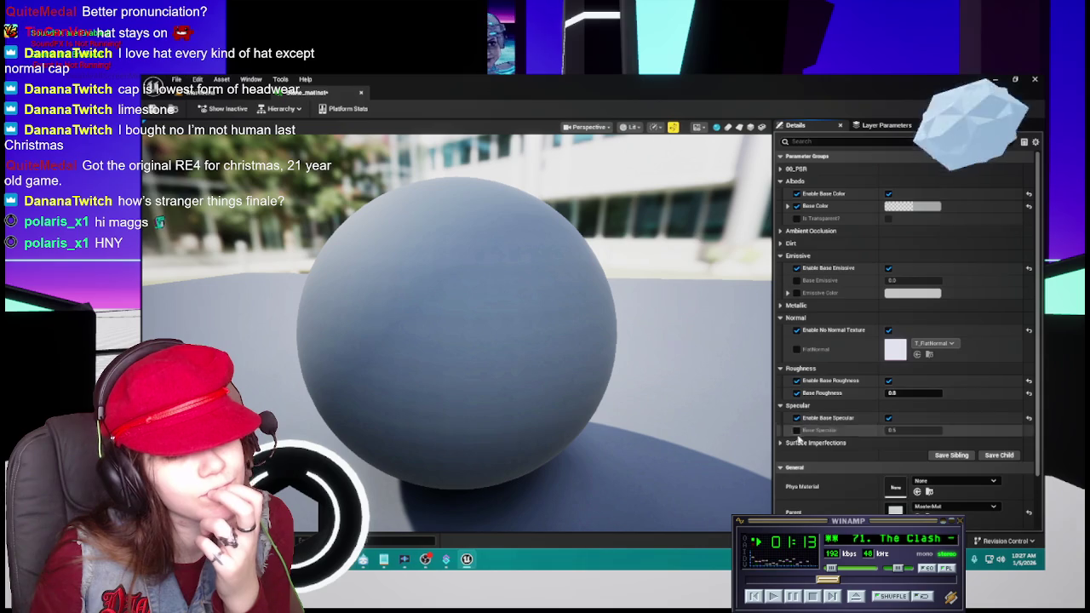
click(816, 442)
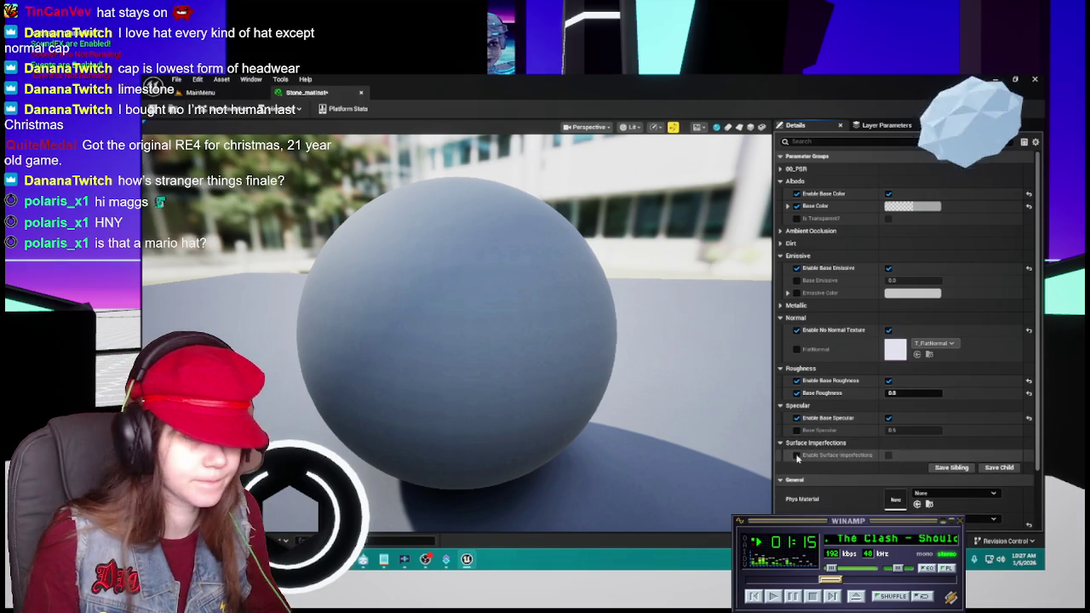
click(888, 455)
drag(504, 345, 493, 342)
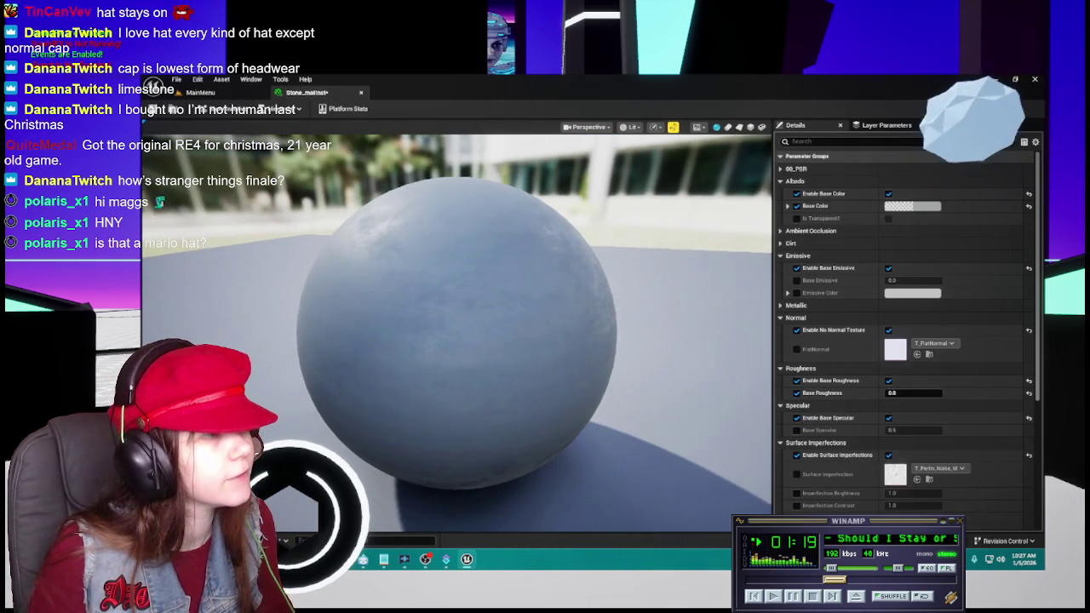
click(171, 103)
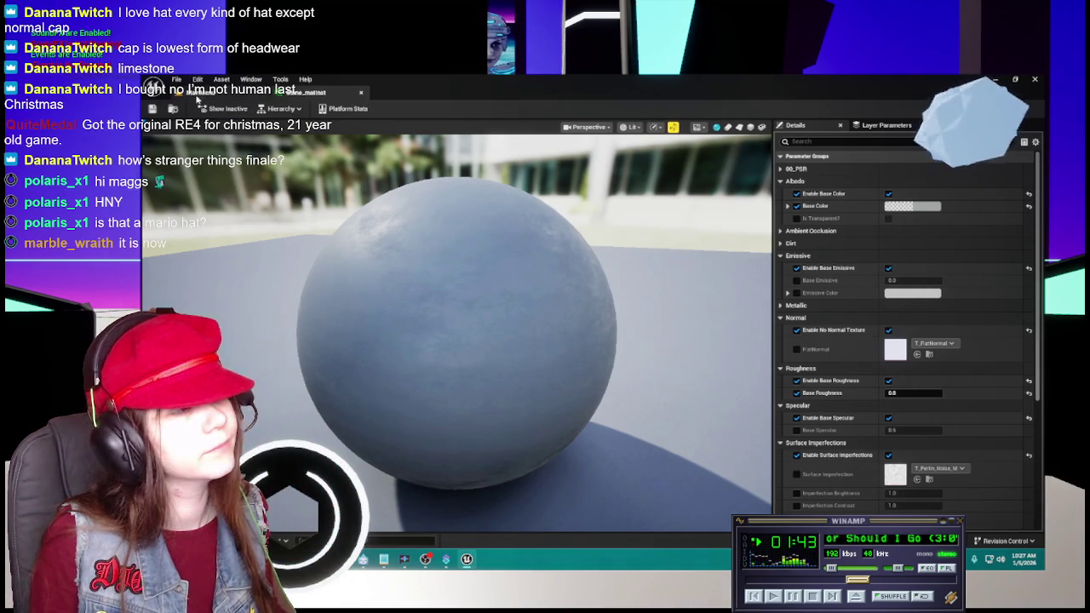
click(197, 99)
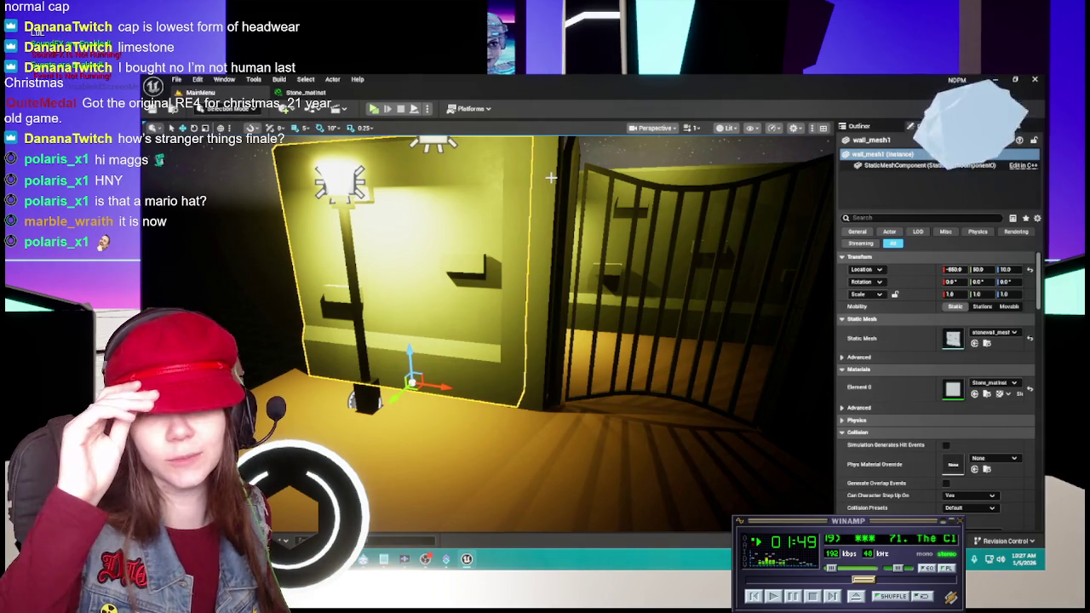
mouse_move(641, 329)
mouse_down()
mouse_move(621, 315)
mouse_move(630, 323)
mouse_up()
drag(319, 356, 315, 354)
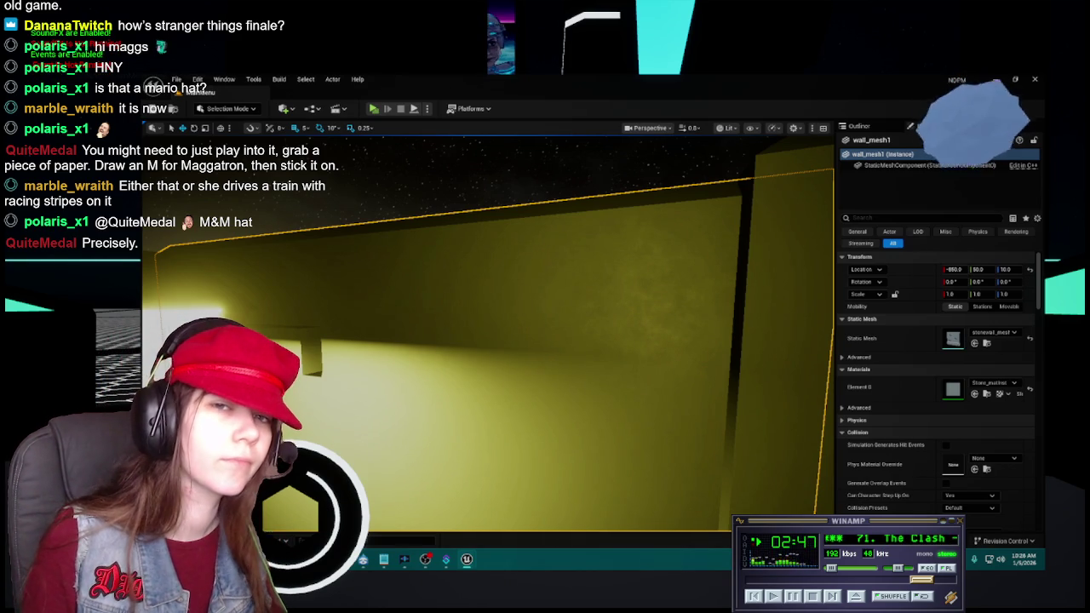
Orbit the viewport to view the stone wall beside the glowing lamppost.
mouse_move(610, 365)
mouse_down()
mouse_move(664, 366)
mouse_move(665, 400)
mouse_move(635, 410)
mouse_up()
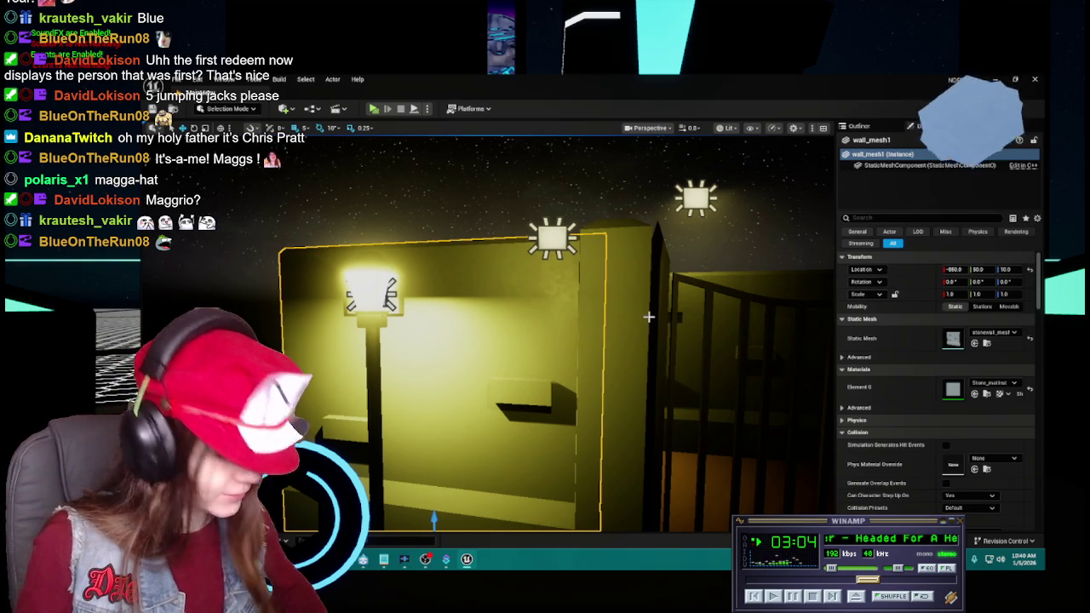
mouse_move(620, 353)
mouse_down()
mouse_move(596, 352)
mouse_move(596, 315)
mouse_move(567, 310)
mouse_up()
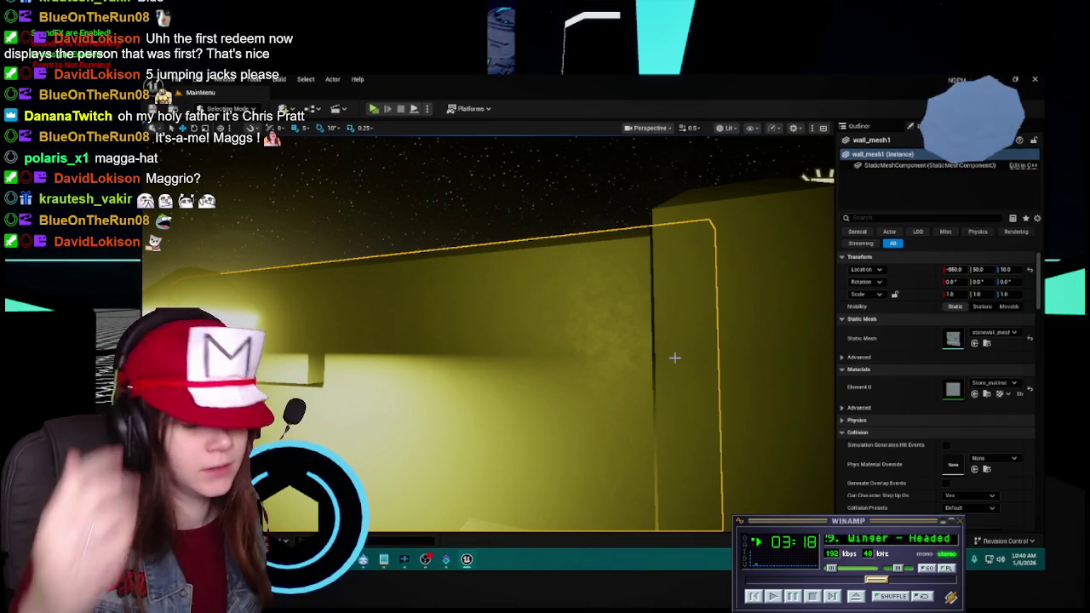
Orbit along the lit wall and open the Content Drawer at the Materials folder.
drag(675, 357, 596, 375)
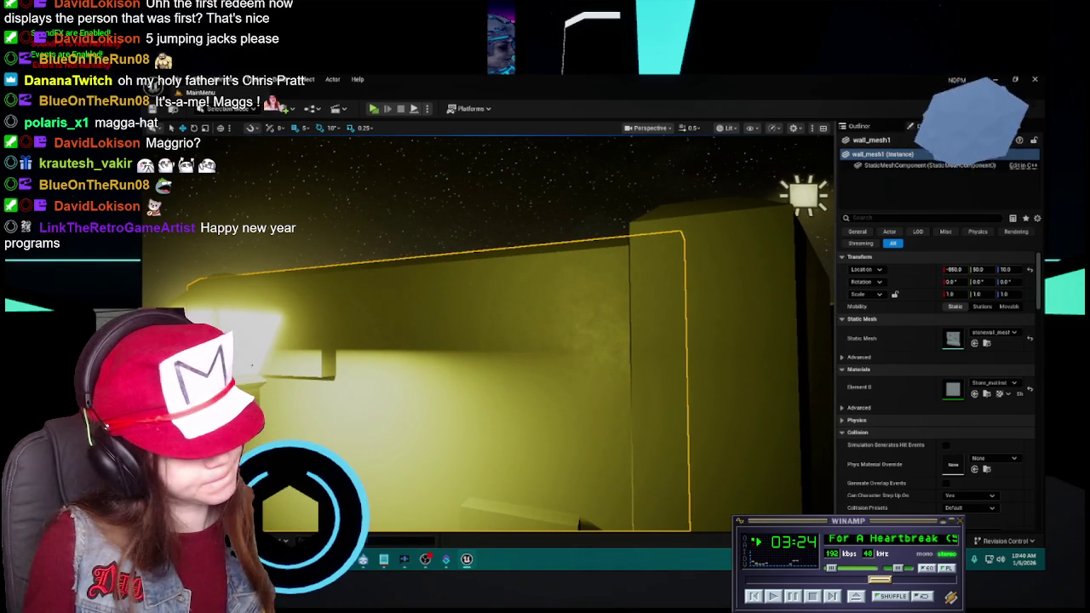
key(ctrl+space)
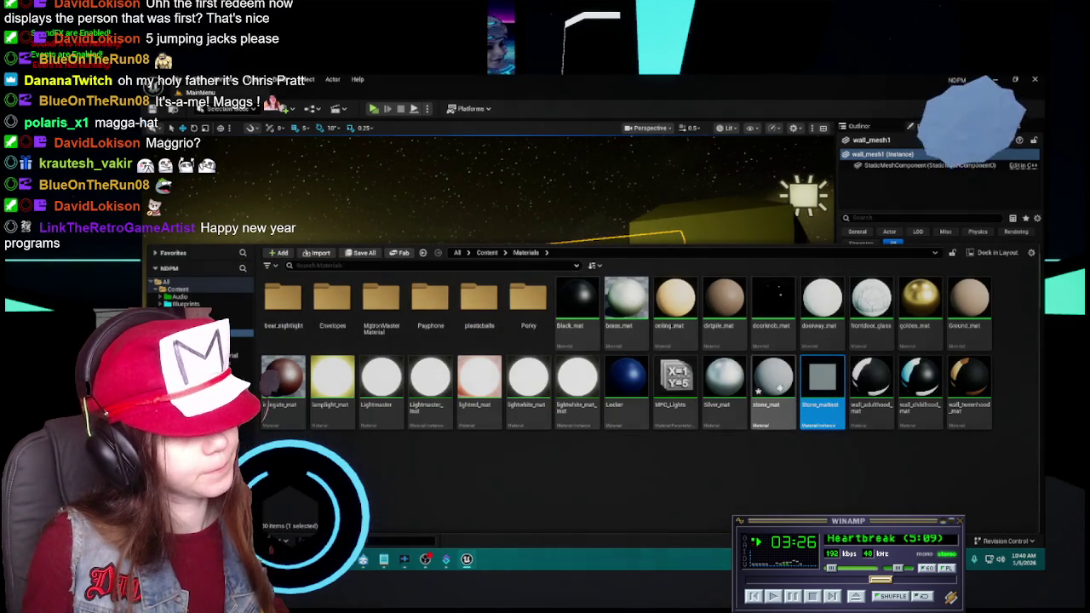
Open Stone_matinst from the Content Drawer to review its parameters, then return to the yellow-lit wall.
key(ctrl+space)
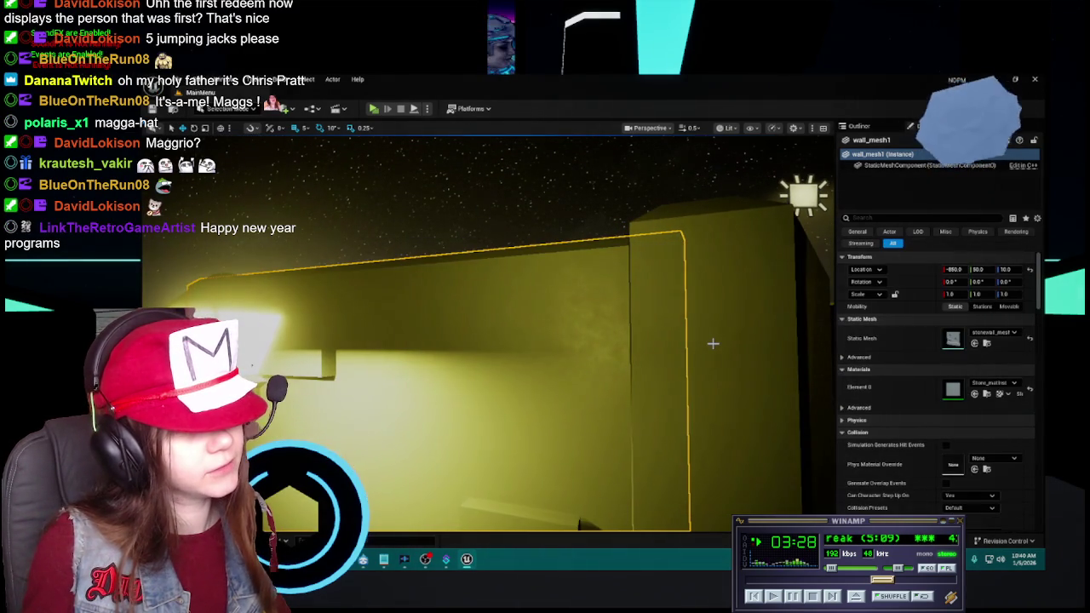
key(ctrl+space)
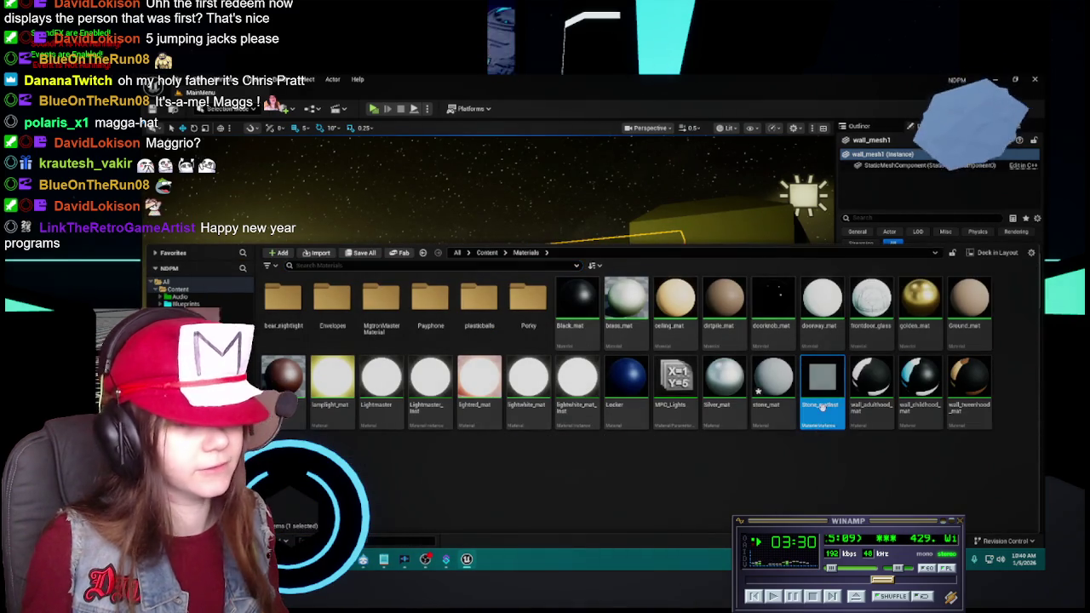
double_click(823, 407)
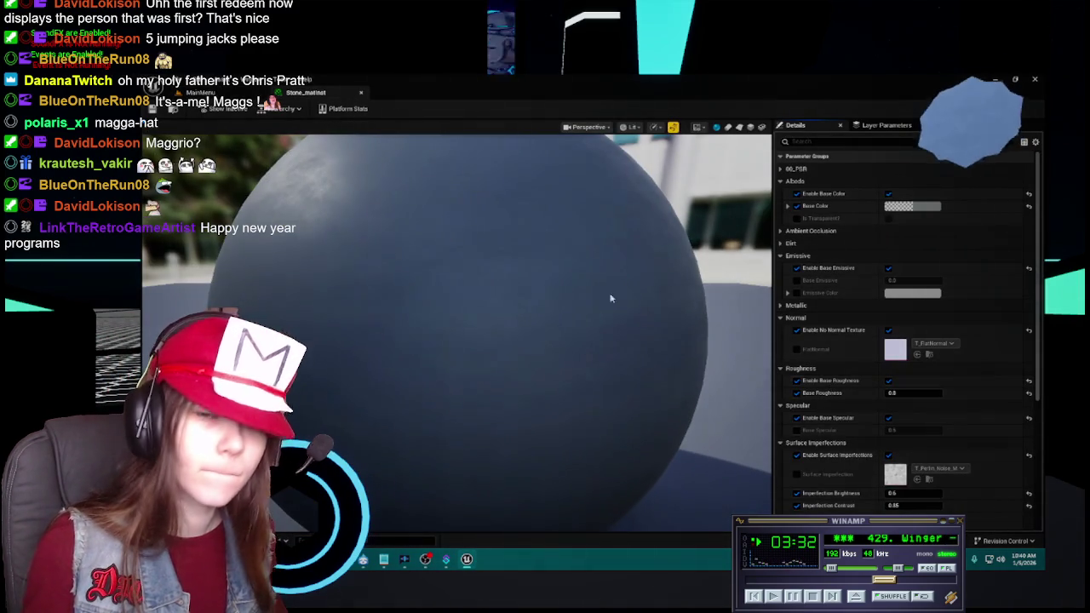
click(304, 93)
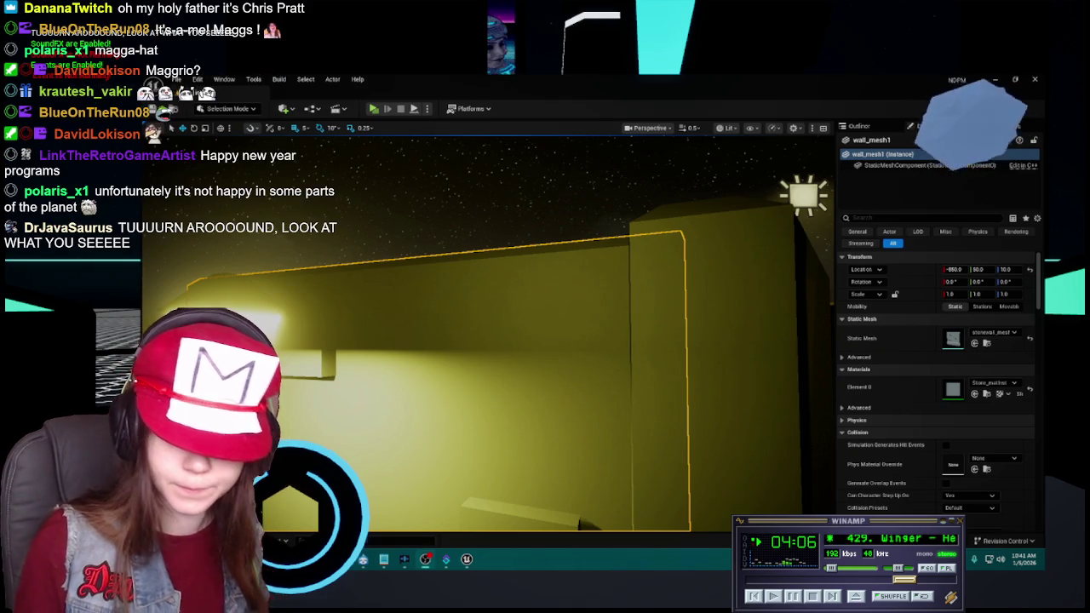
key(super+d)
key(super+d)
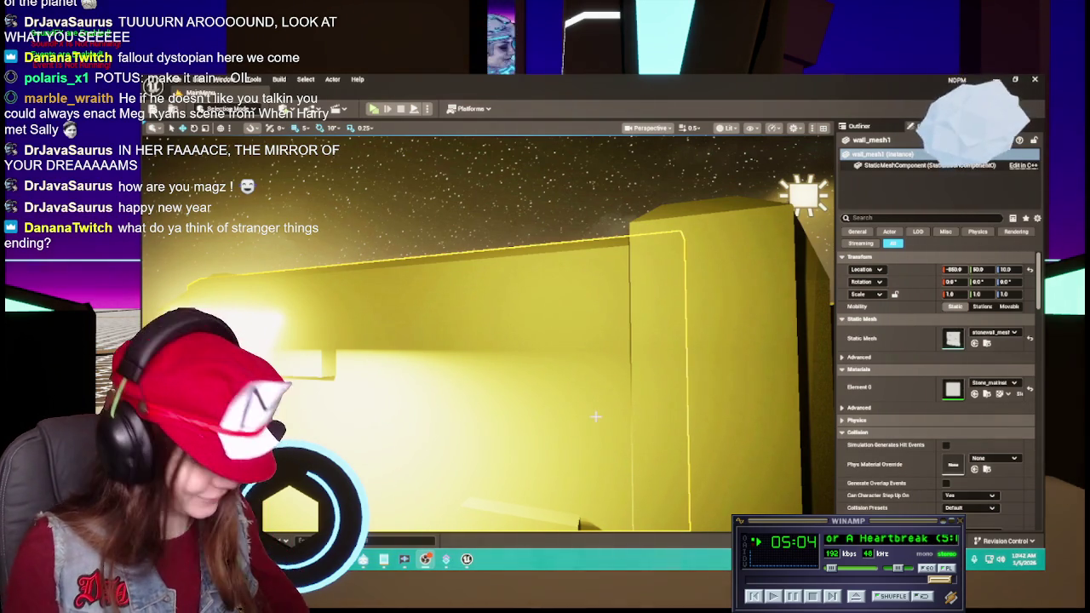
key(f)
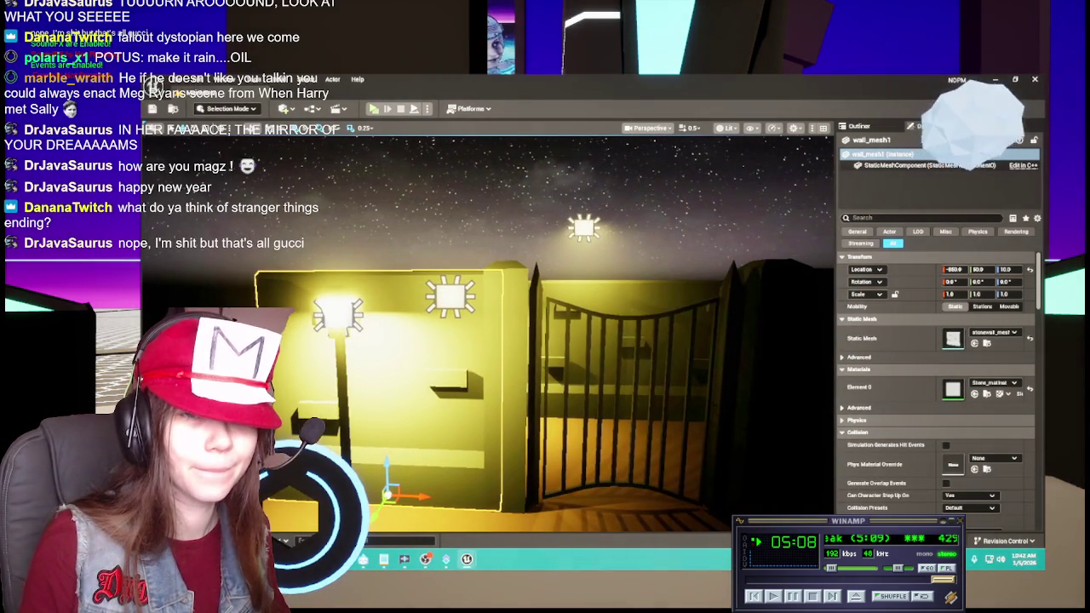
Change the gate-side pillar's Element 0 material from stone_mat to Stone_matinst.
mouse_move(619, 326)
mouse_down()
mouse_move(647, 307)
mouse_move(606, 319)
mouse_up()
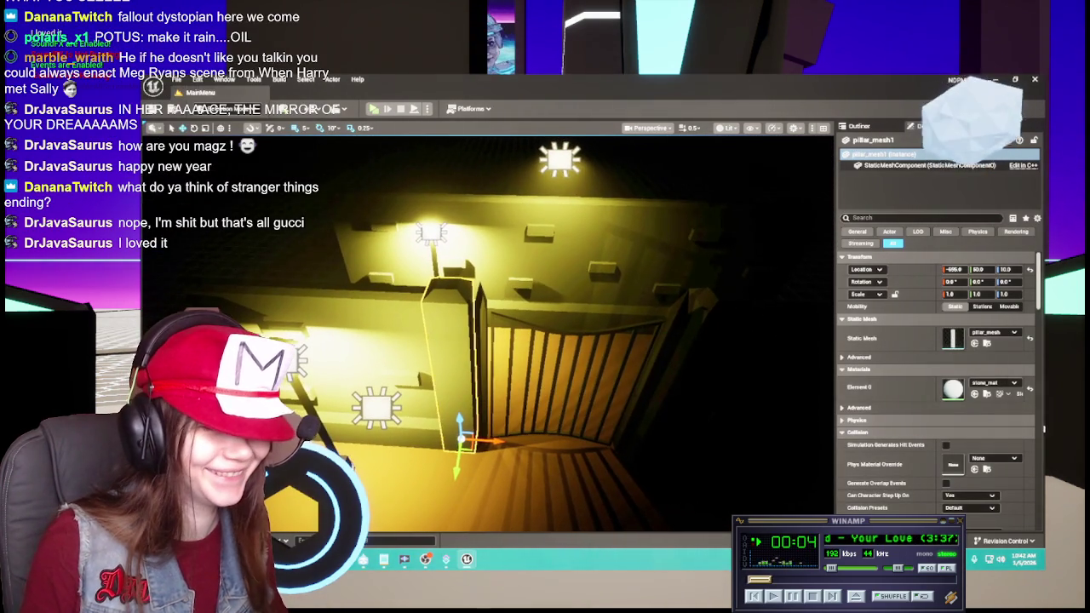
click(1010, 385)
text(stone)
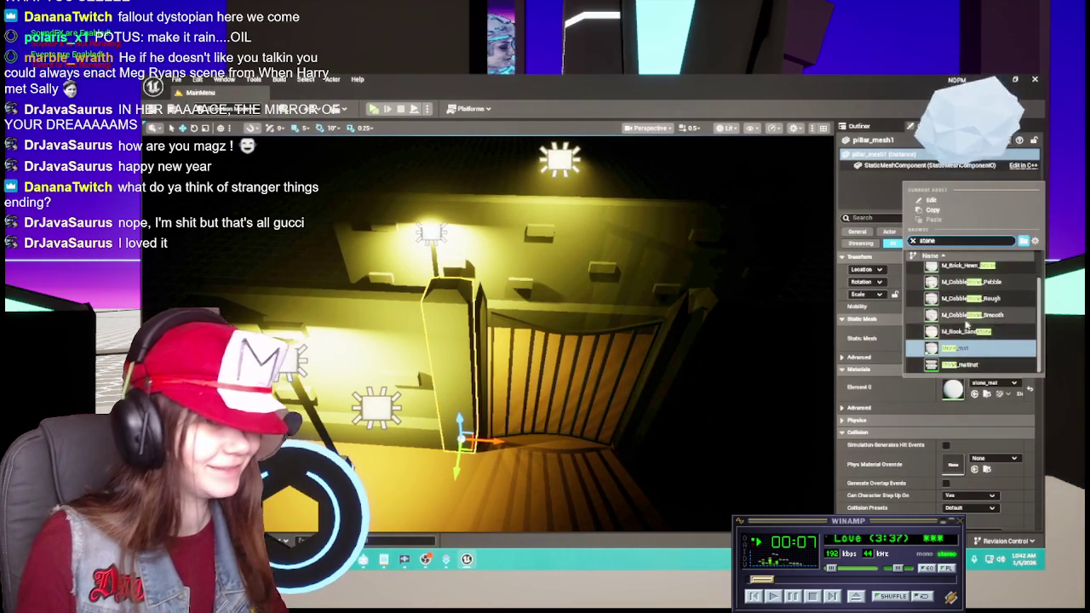
click(962, 355)
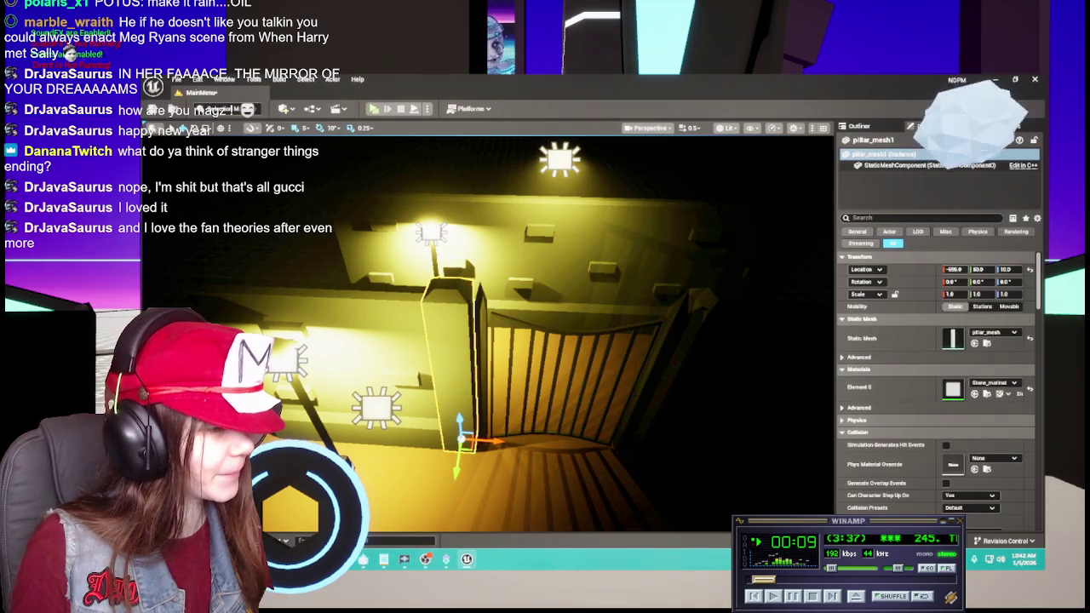
Save the level and stone material with Save All, then frame the pillar.
key(ctrl+space)
click(372, 254)
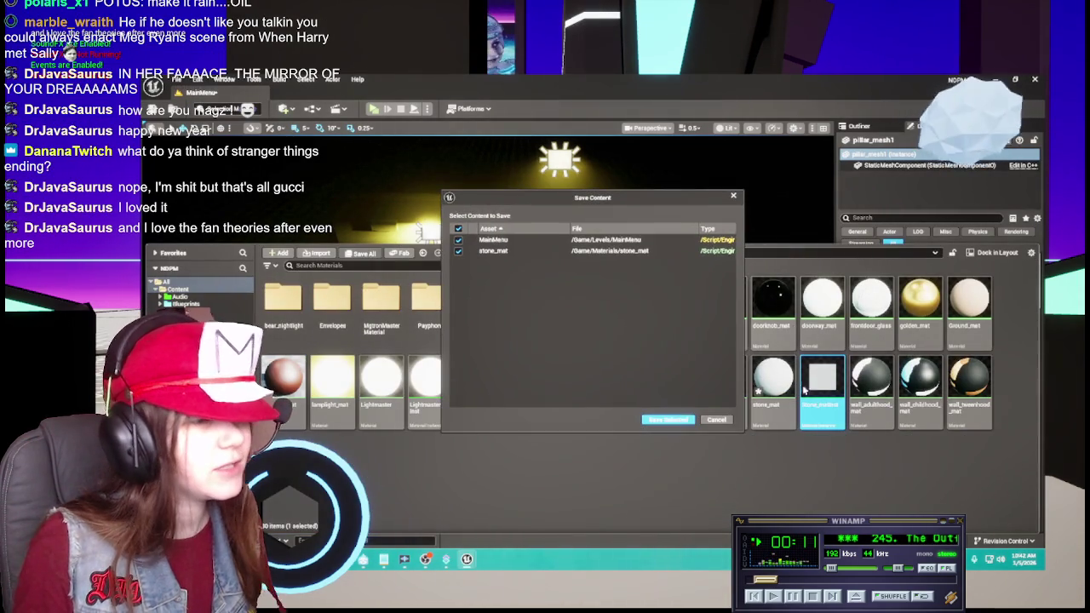
click(668, 419)
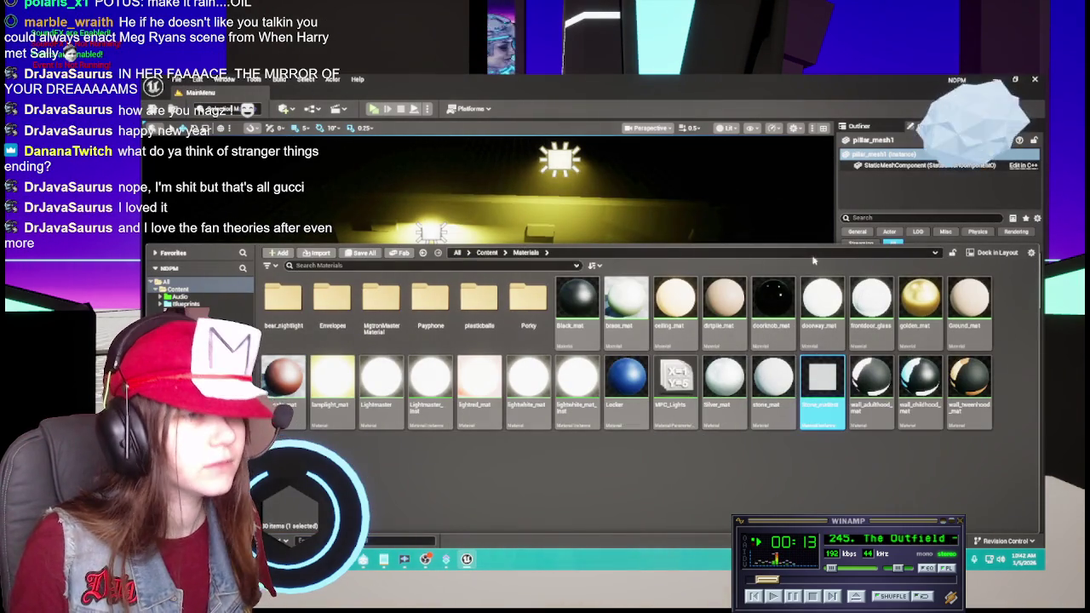
drag(816, 246, 823, 349)
key(f)
key(ctrl+space)
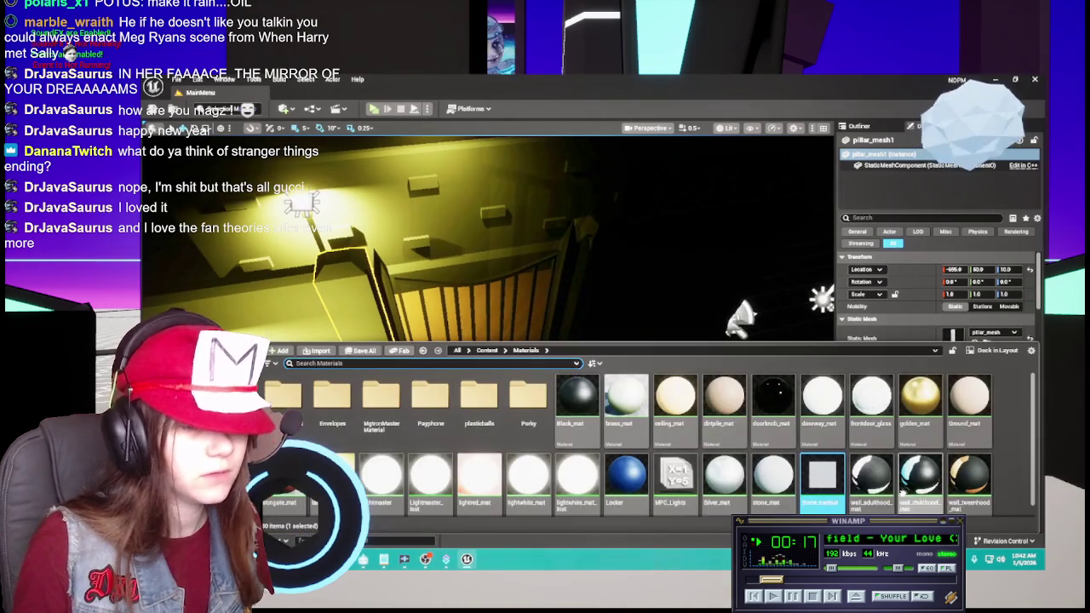
Apply Stone_matinst to the pillar, the wall beside the gate, and the back wall above it.
drag(852, 400, 584, 278)
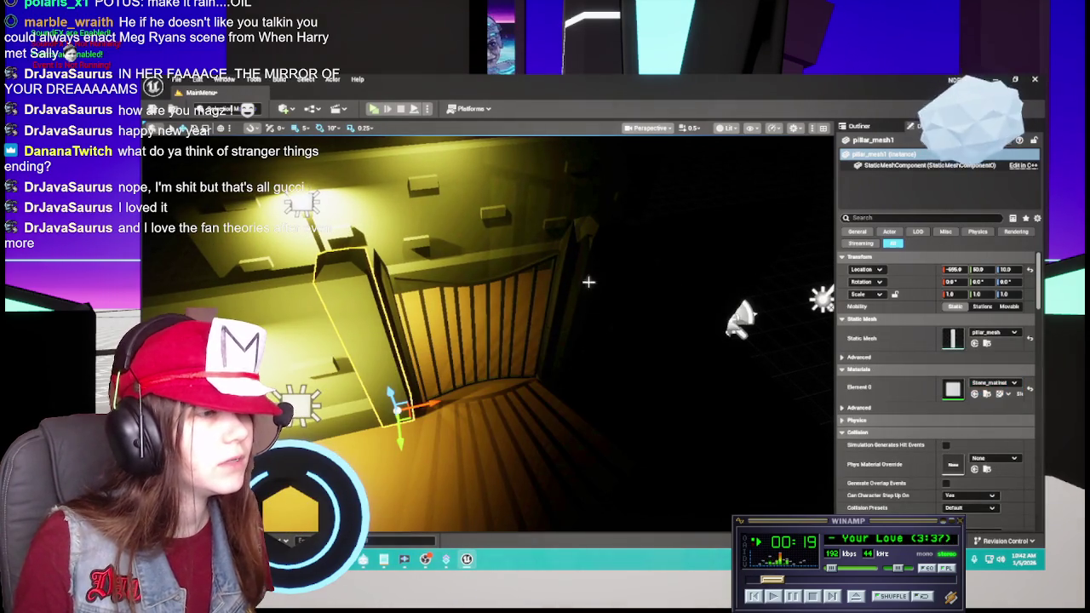
key(ctrl+d)
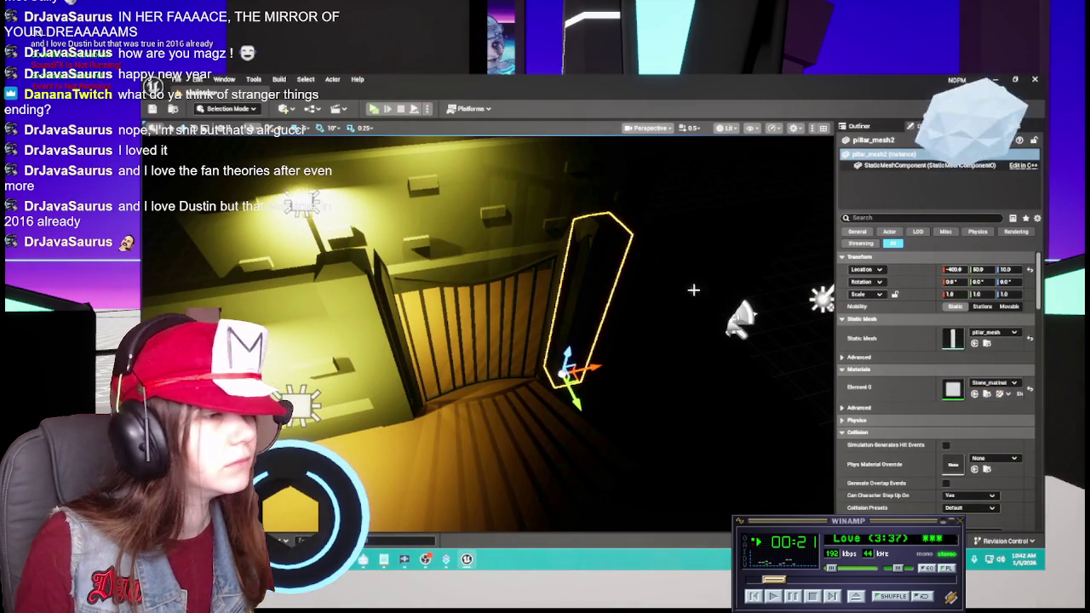
click(676, 275)
key(ctrl+space)
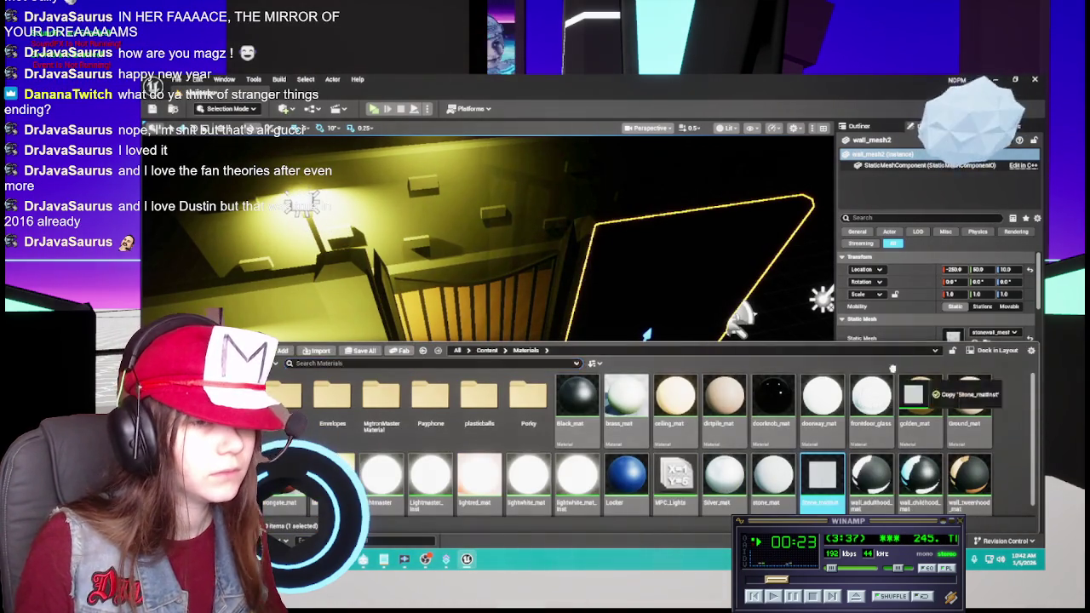
click(657, 306)
drag(657, 306, 607, 270)
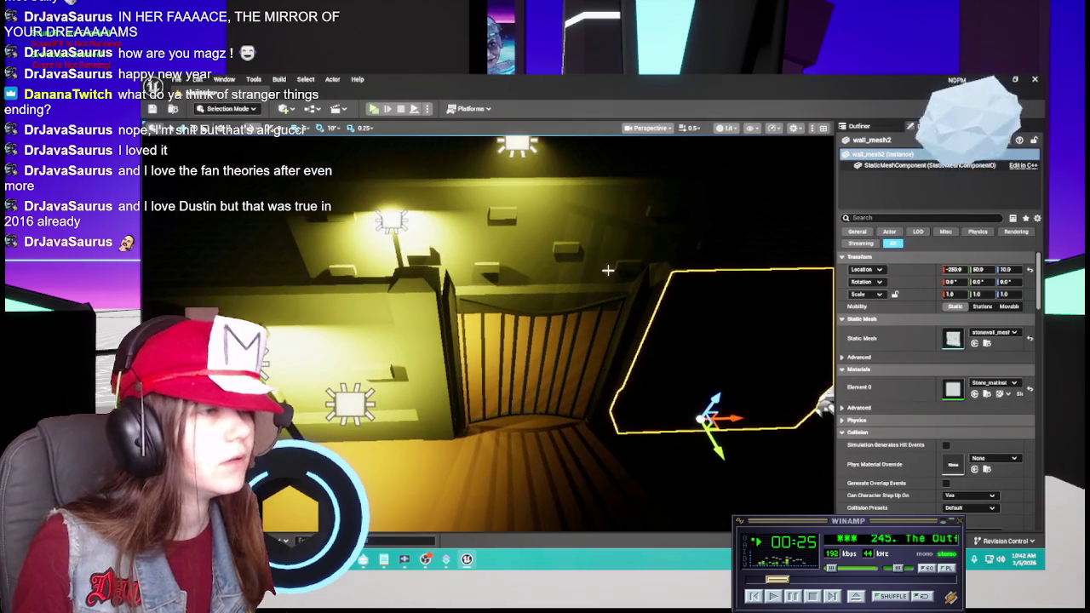
click(505, 219)
key(ctrl+space)
mouse_move(818, 481)
mouse_down()
mouse_move(939, 367)
mouse_move(952, 388)
mouse_up()
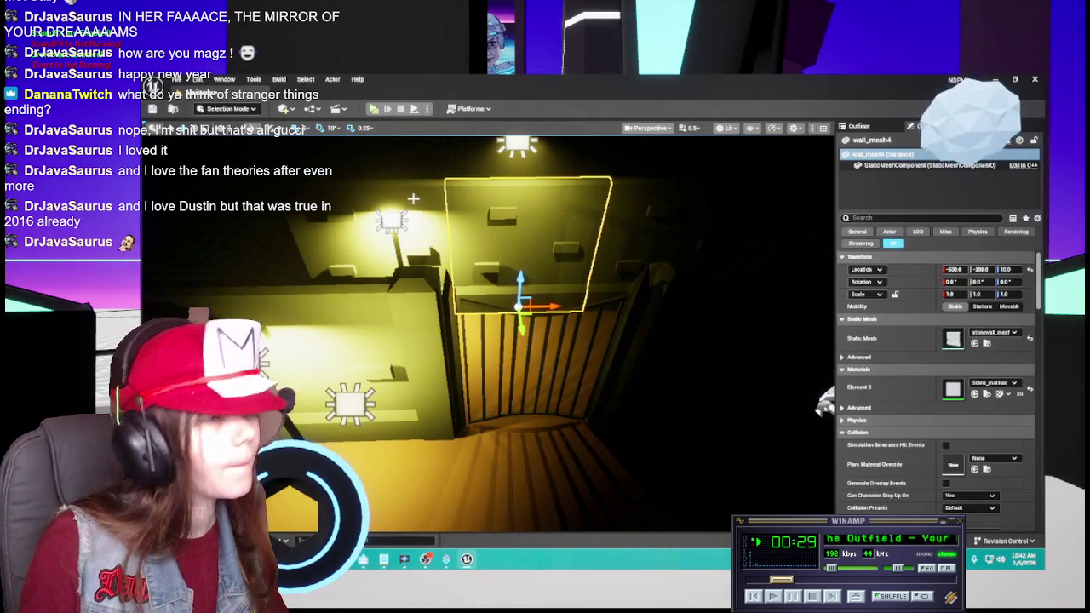
Apply Stone_matinst to the left and right stairwell walls, then select the floor.
click(413, 198)
key(ctrl+space)
mouse_move(805, 489)
mouse_down()
mouse_move(945, 345)
mouse_move(952, 389)
mouse_up()
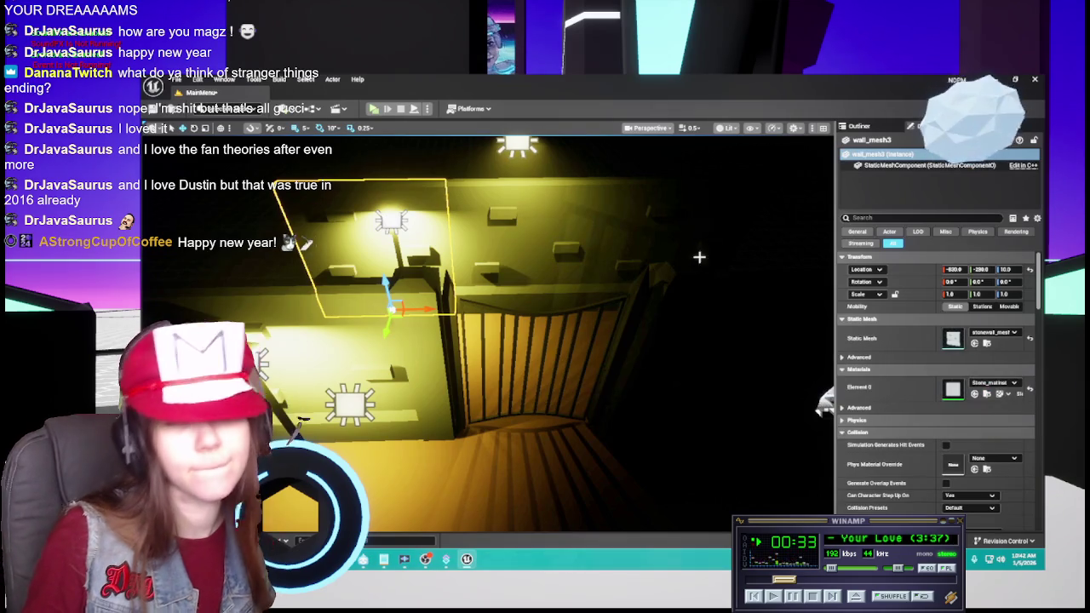
click(665, 234)
key(ctrl+space)
mouse_move(801, 489)
mouse_down()
mouse_move(937, 307)
mouse_move(894, 351)
mouse_move(868, 409)
mouse_move(986, 299)
mouse_move(979, 390)
mouse_up()
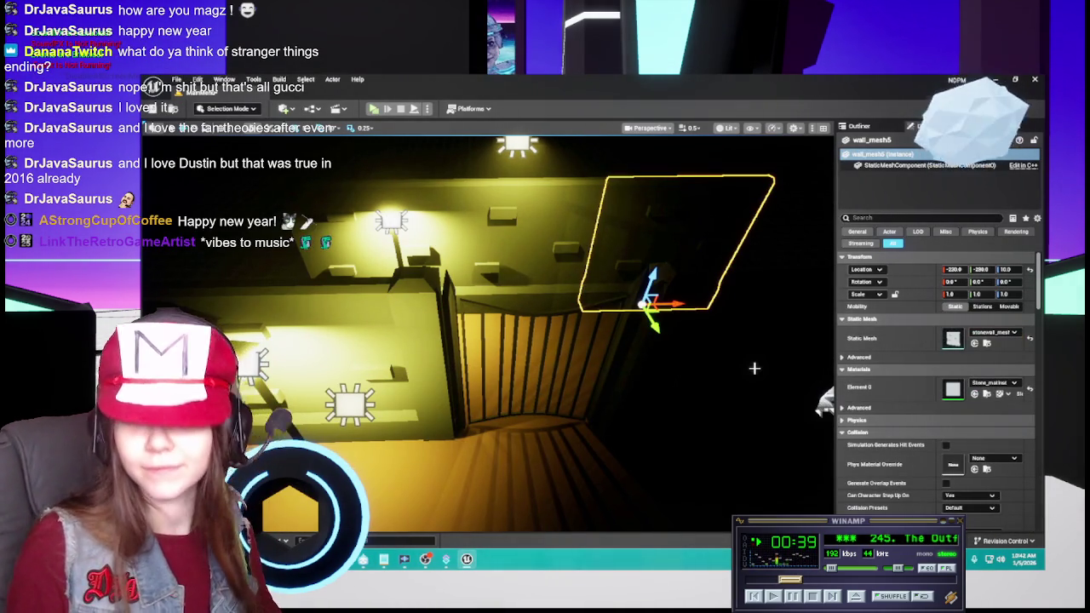
drag(754, 368, 484, 446)
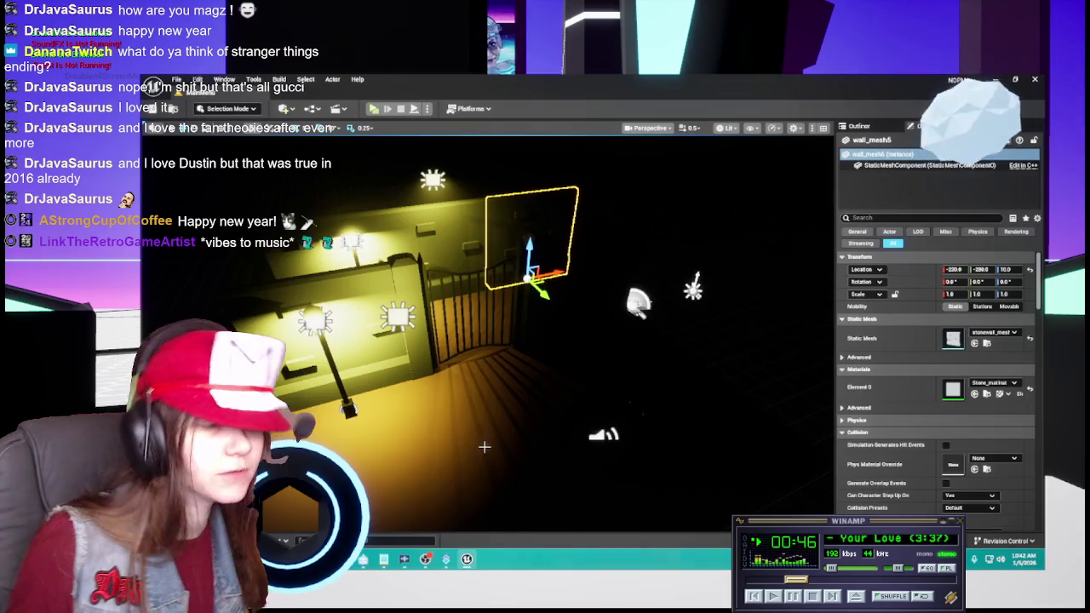
click(483, 446)
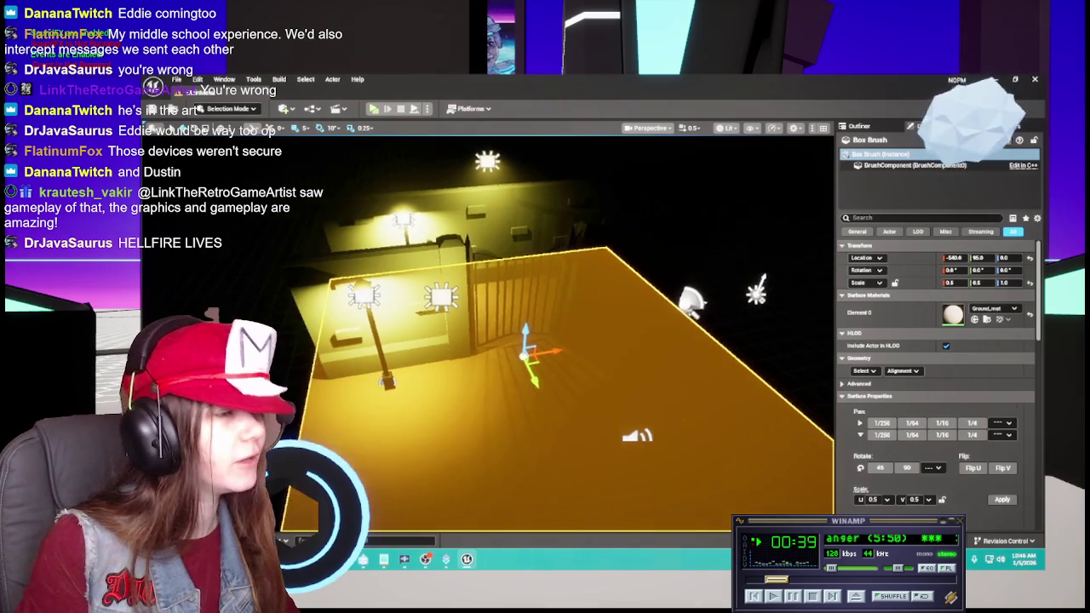
Open Ground_mat from the Content Drawer and pan its graph to the brown Constant node.
key(ctrl+space)
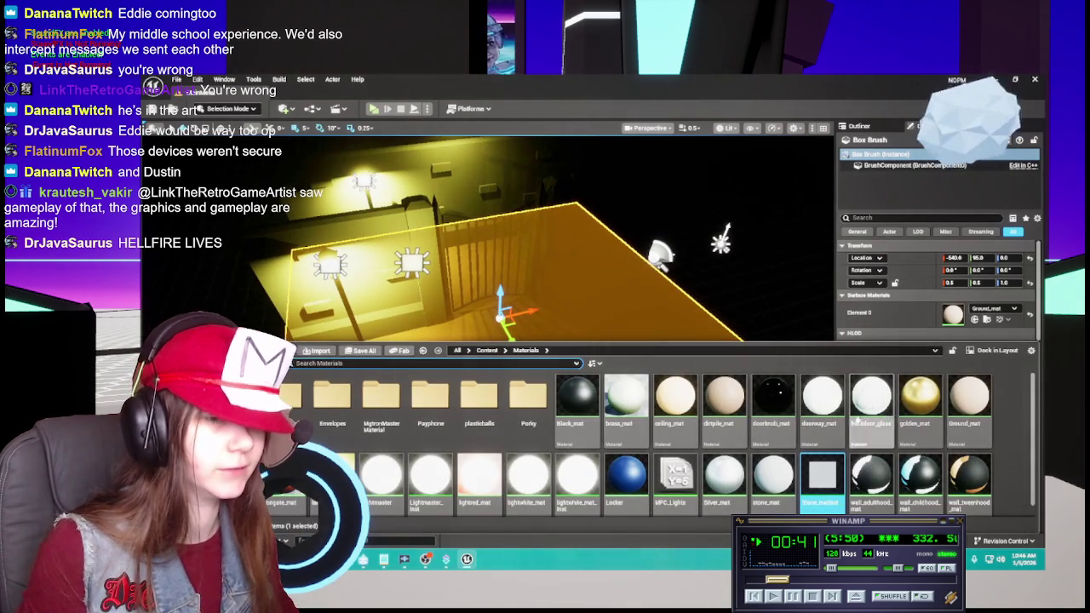
double_click(968, 419)
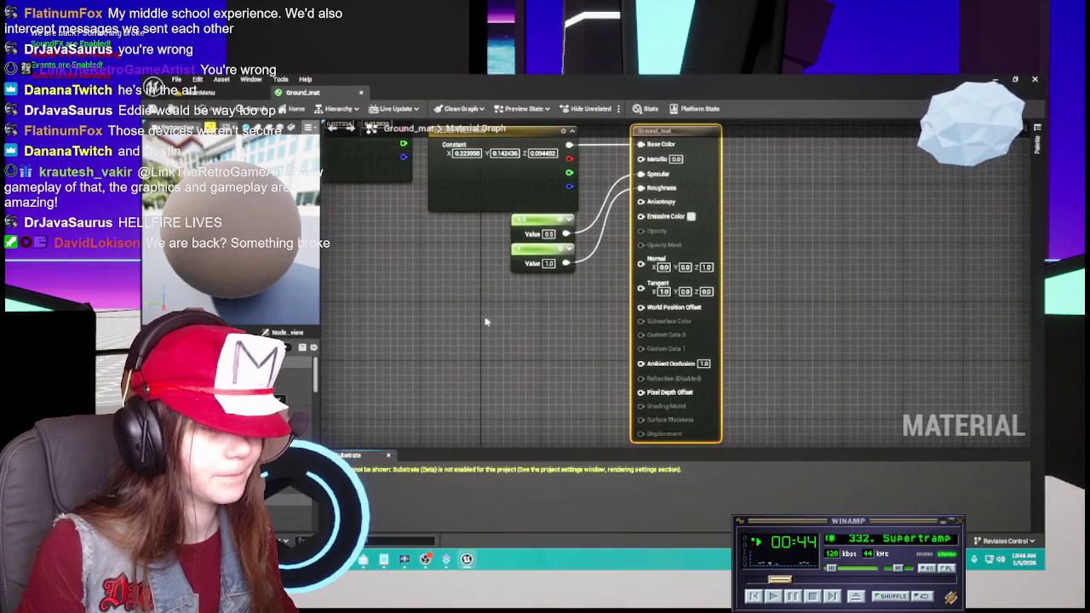
mouse_move(485, 322)
mouse_down()
mouse_move(687, 369)
mouse_move(582, 349)
mouse_up()
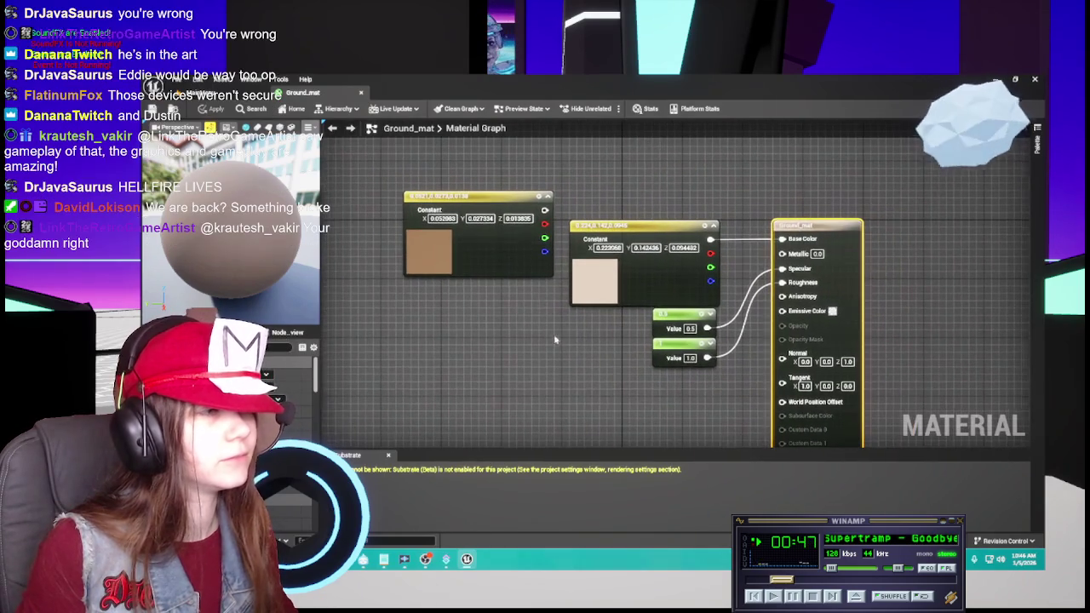
Inspect Ground_mat's dark brown, beige and middle colour Constants, then return to the MainMenu level.
click(498, 271)
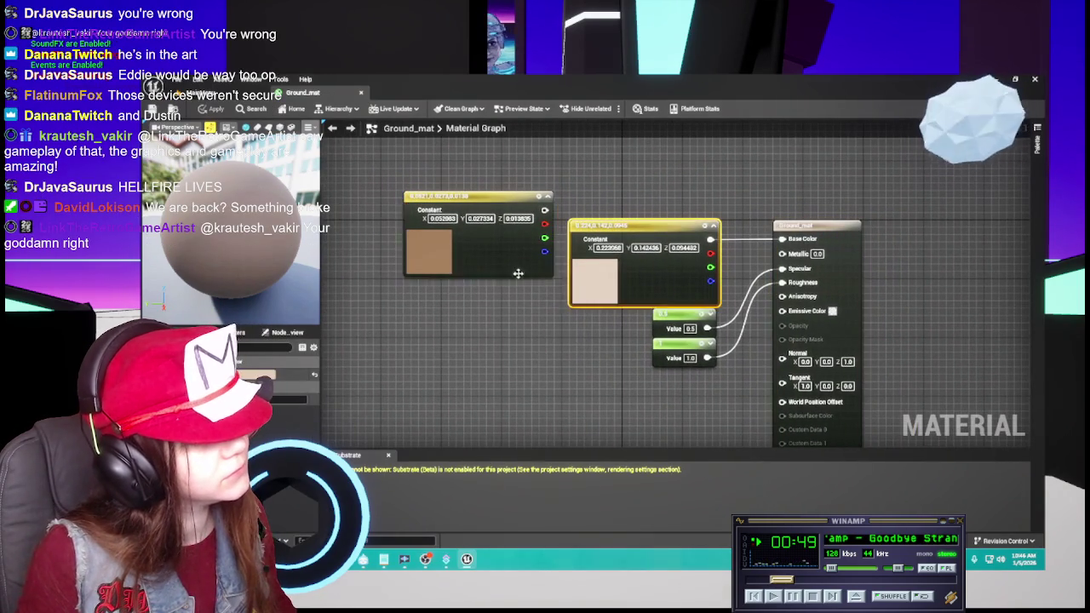
click(599, 282)
click(516, 268)
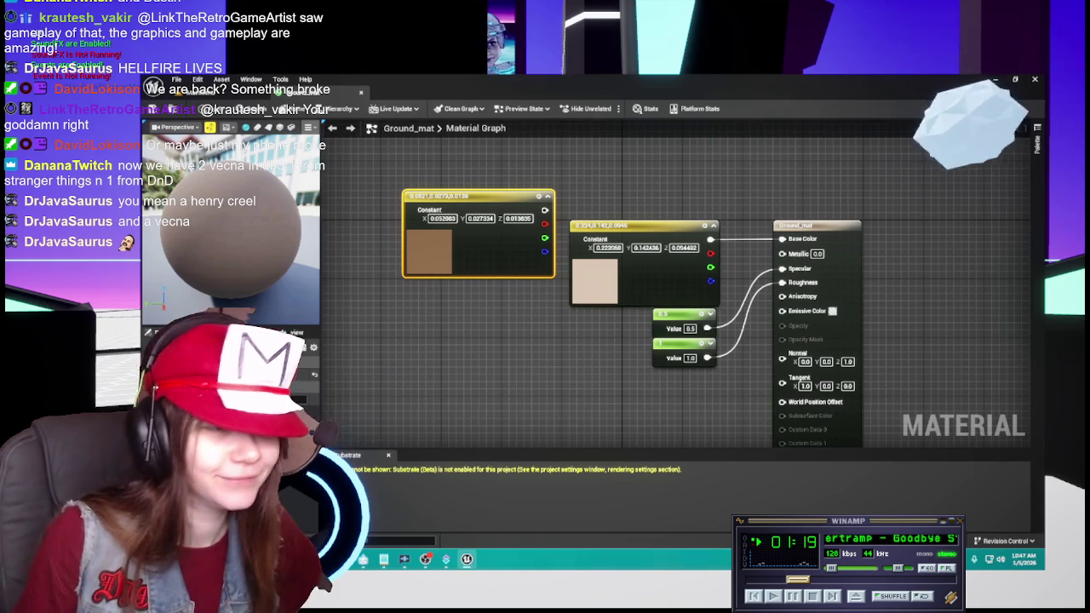
drag(572, 343, 583, 345)
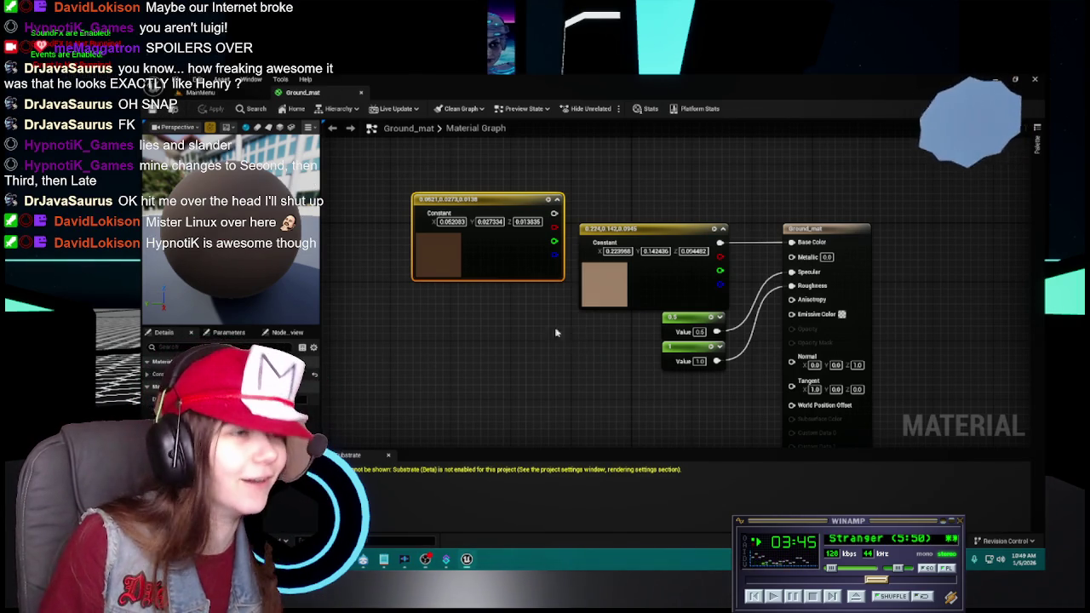
click(631, 289)
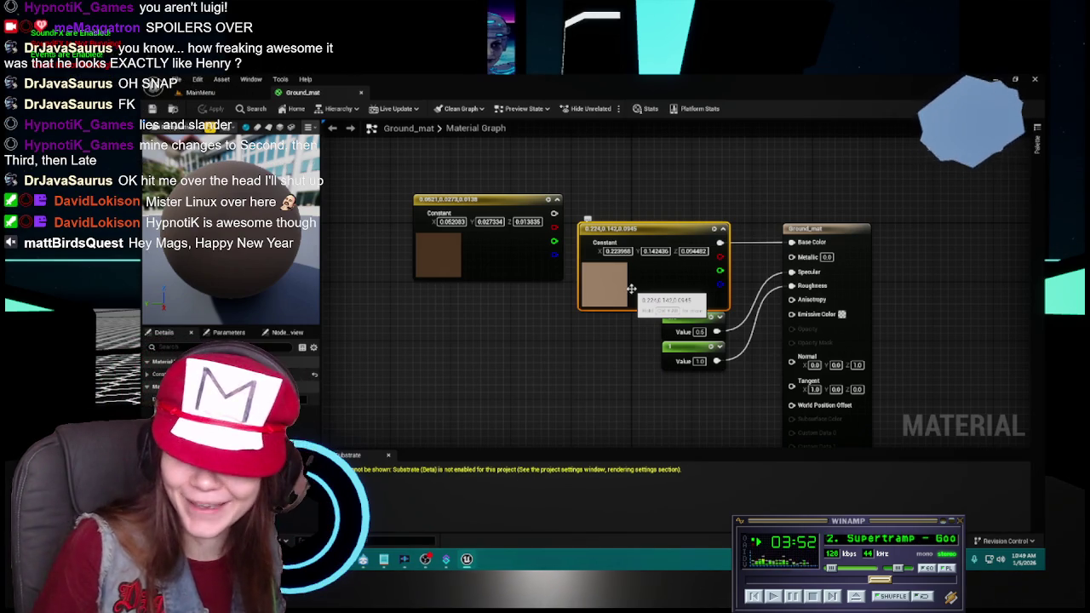
click(203, 92)
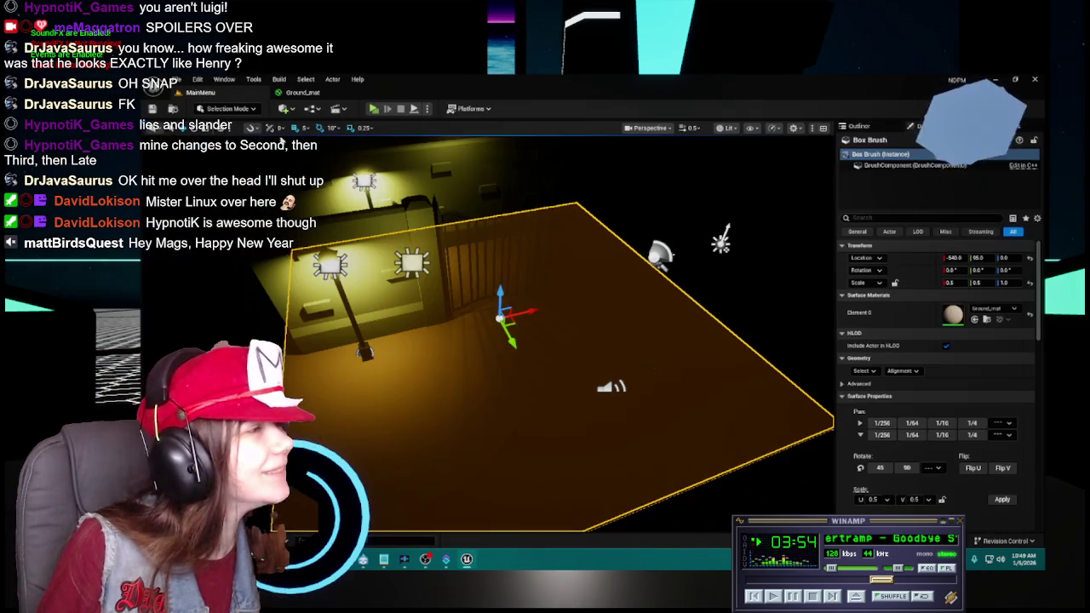
Create a material instance from Stone_mat in the Materials folder and name it Ground_matInst.
key(ctrl+space)
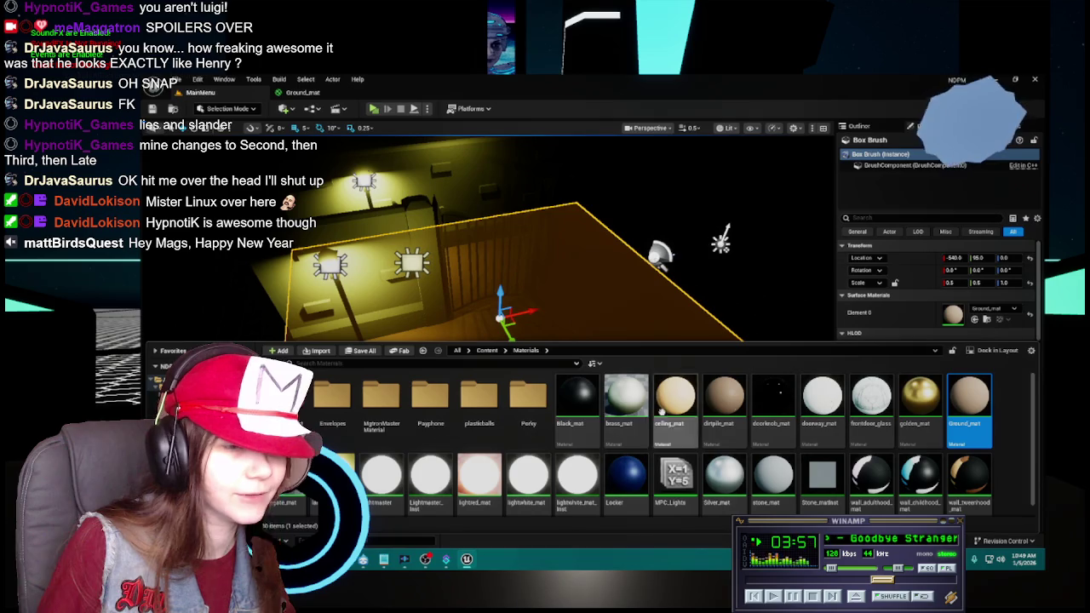
scroll(627, 418, down, 1)
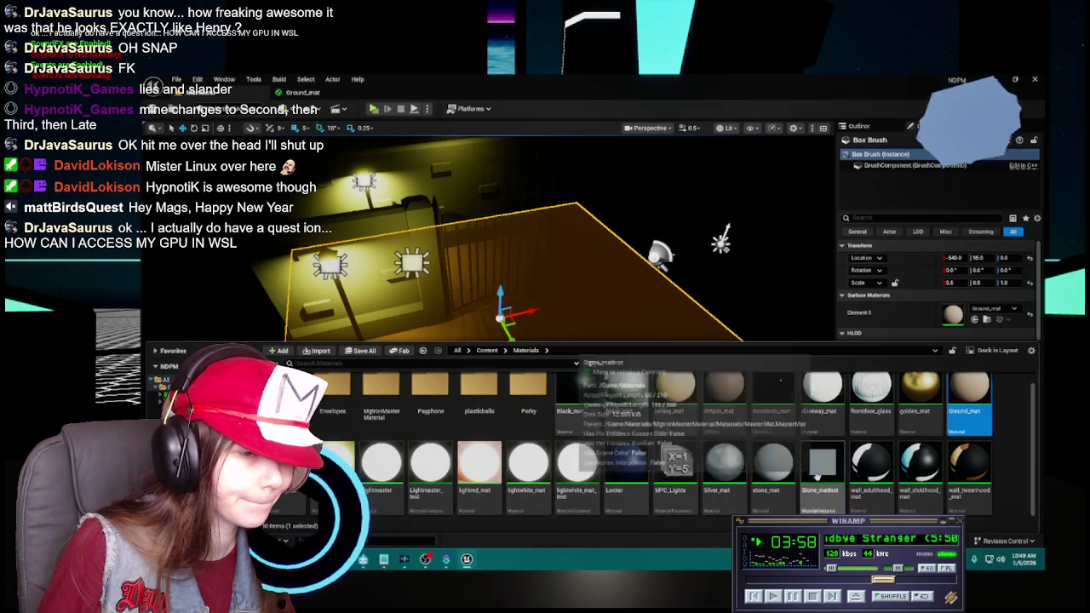
right_click(816, 475)
click(829, 497)
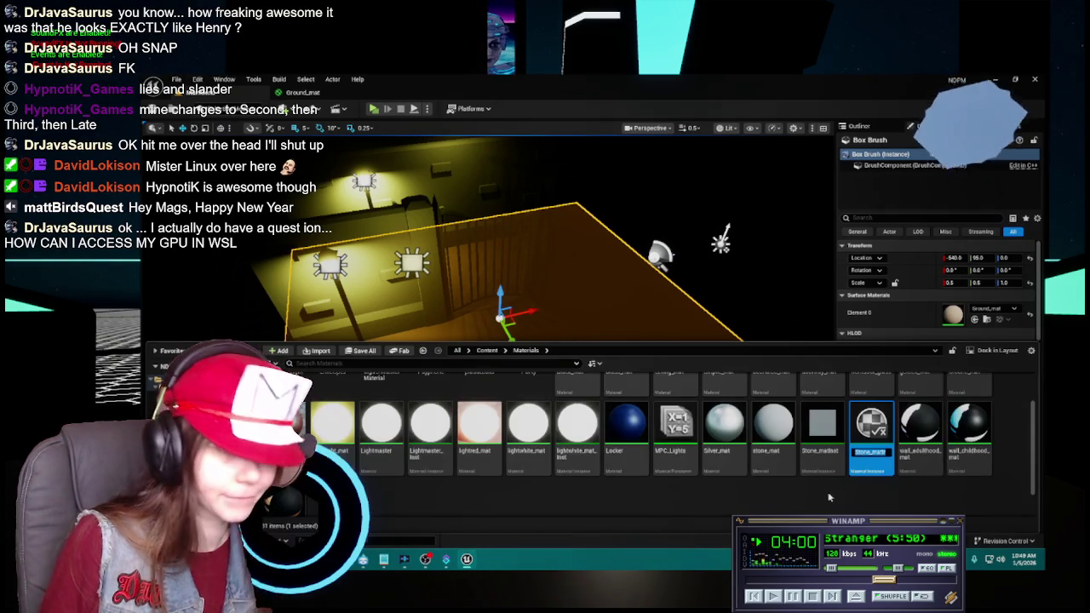
text(Stone_mat)
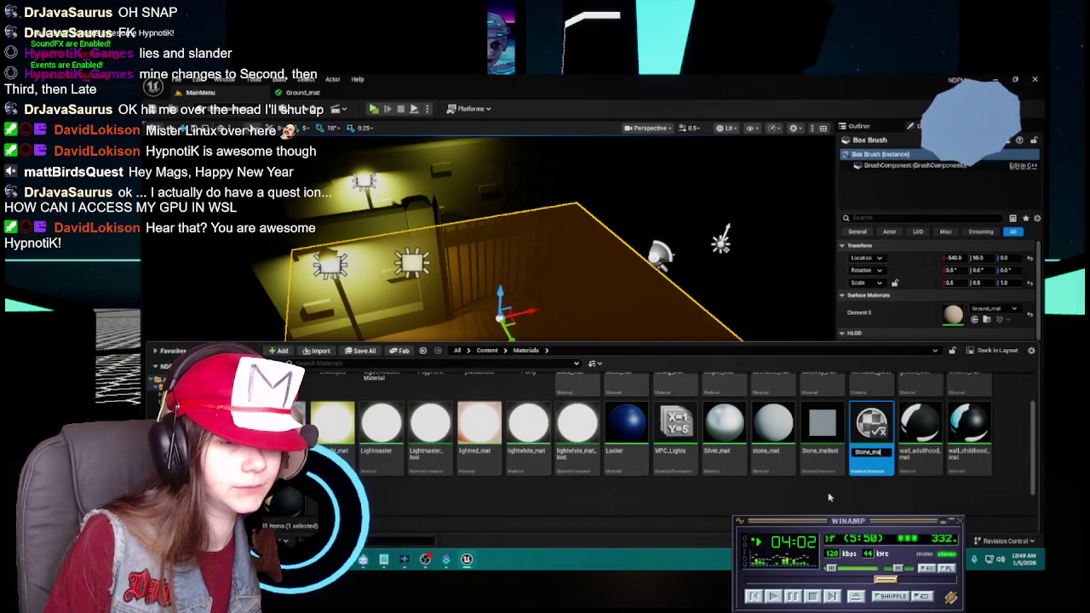
key(BackSpace)
key(BackSpace)
key(BackSpace)
text(Ground_mat)
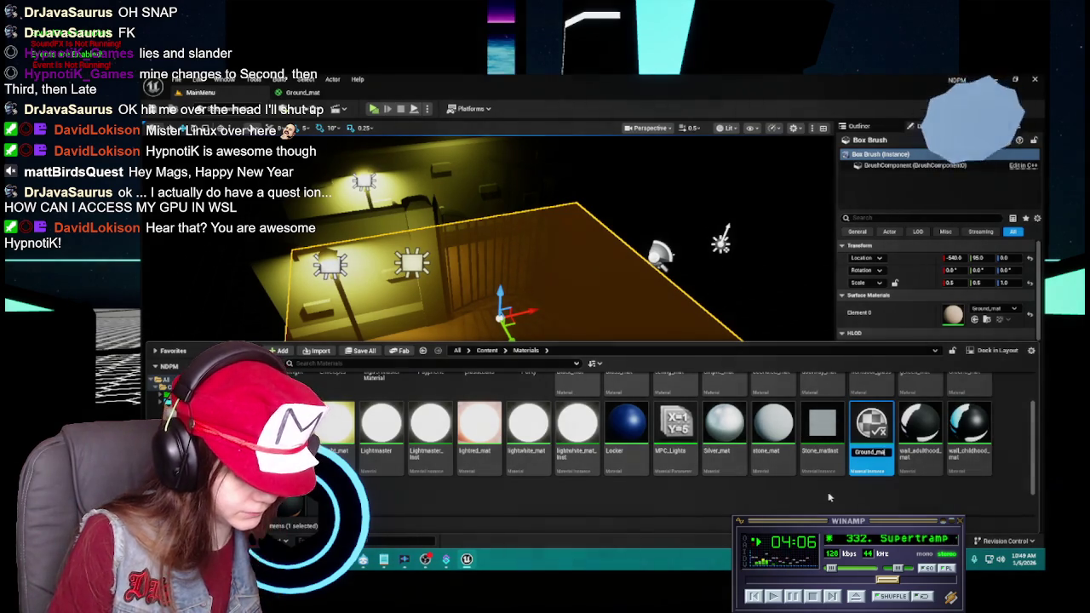
key(Return)
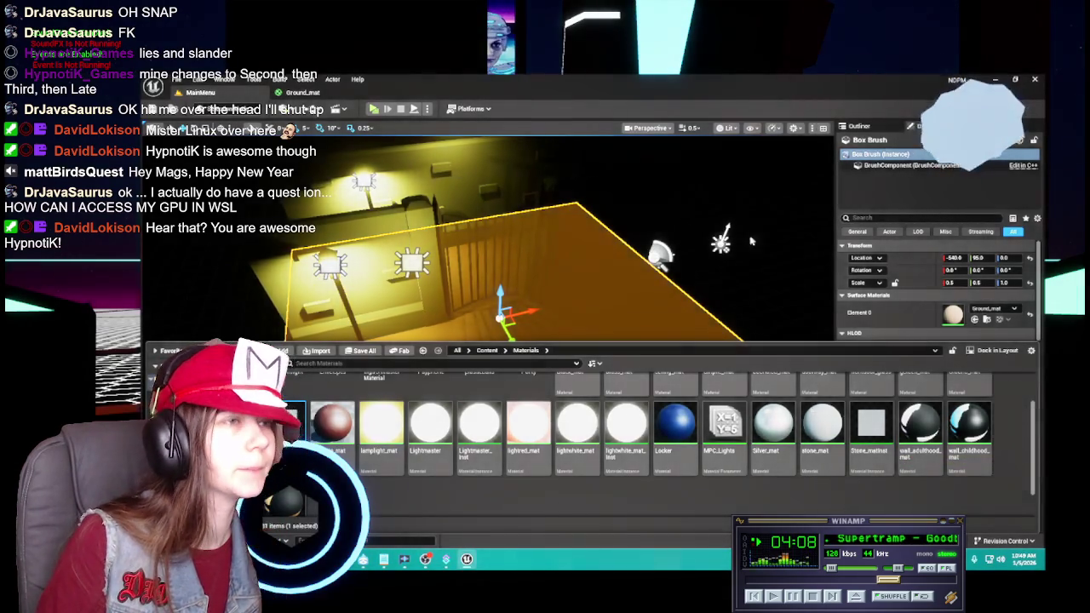
key(Return)
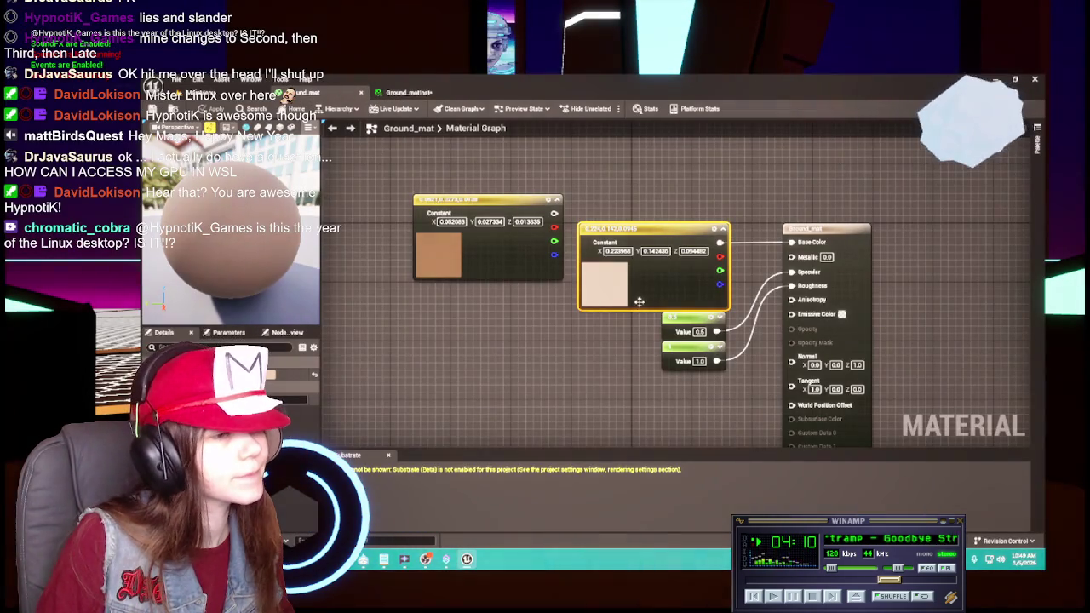
Copy the hex code of Ground_mat's large tan Constant colour.
click(685, 344)
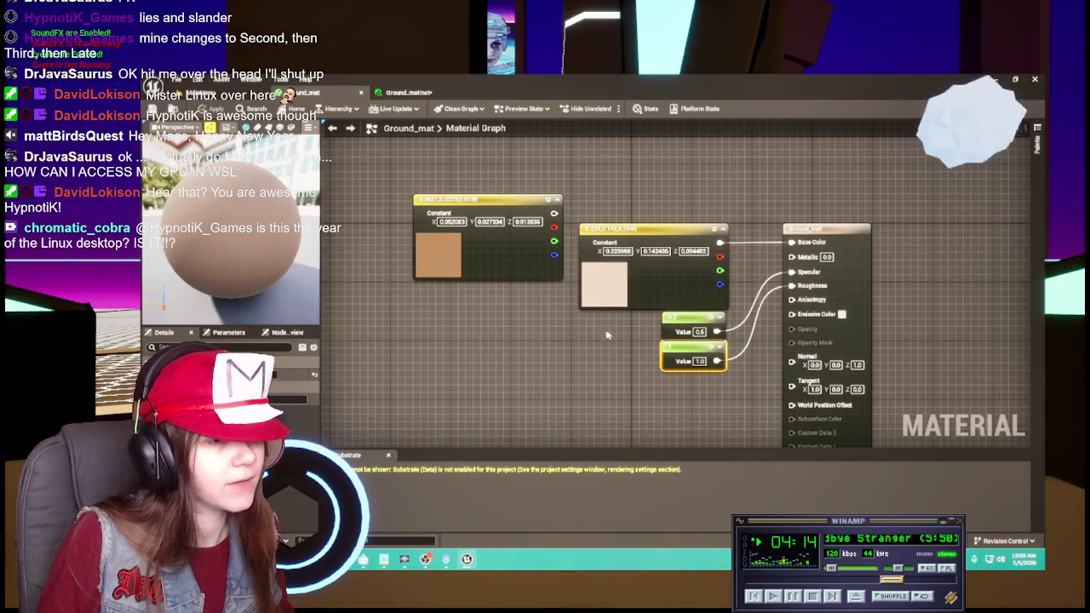
click(409, 92)
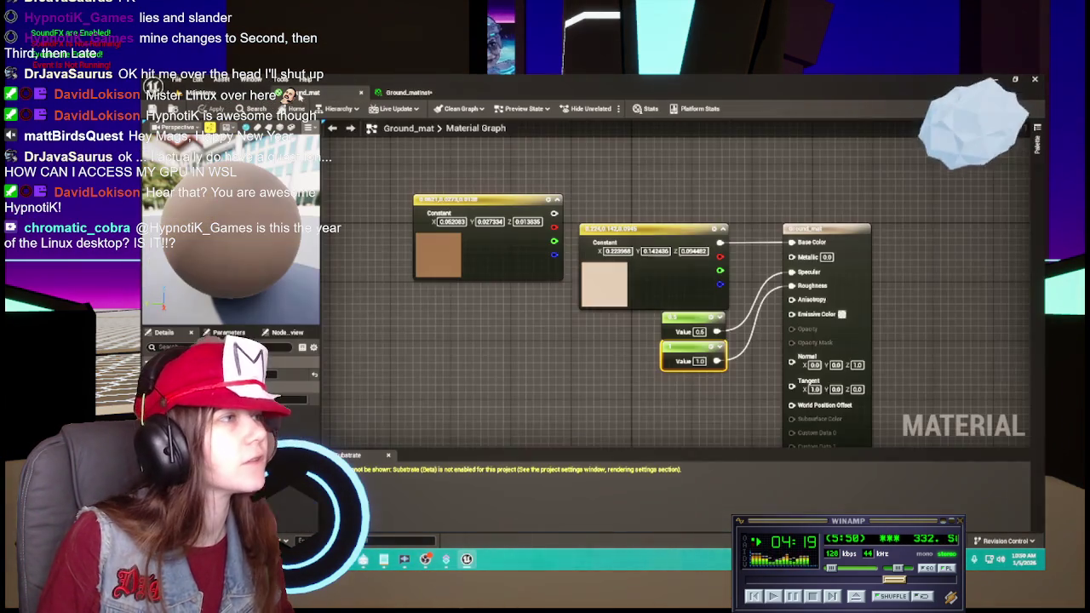
click(324, 92)
click(612, 285)
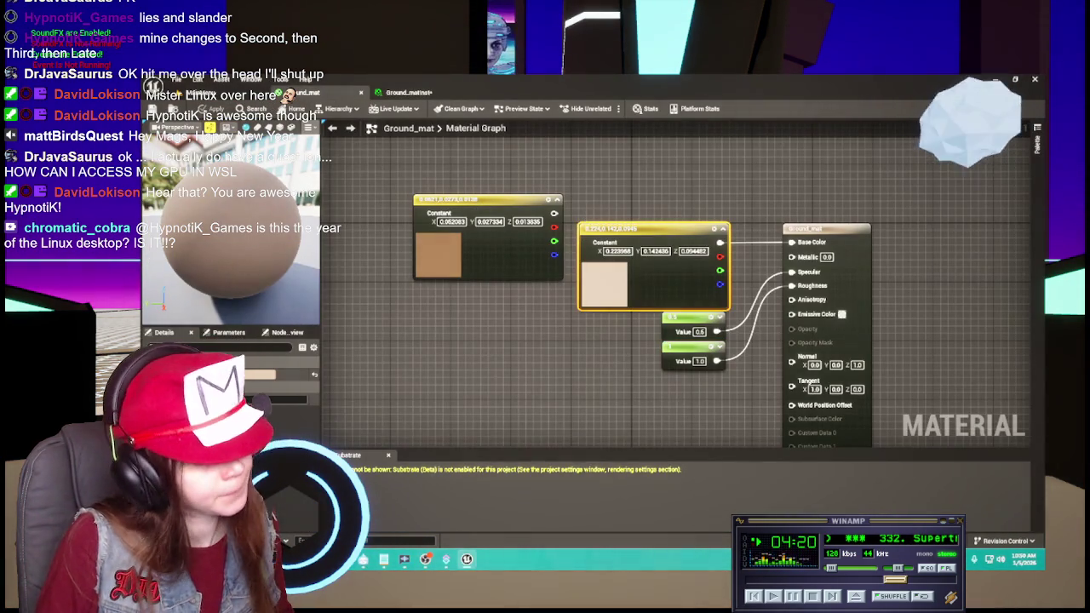
double_click(611, 285)
click(430, 450)
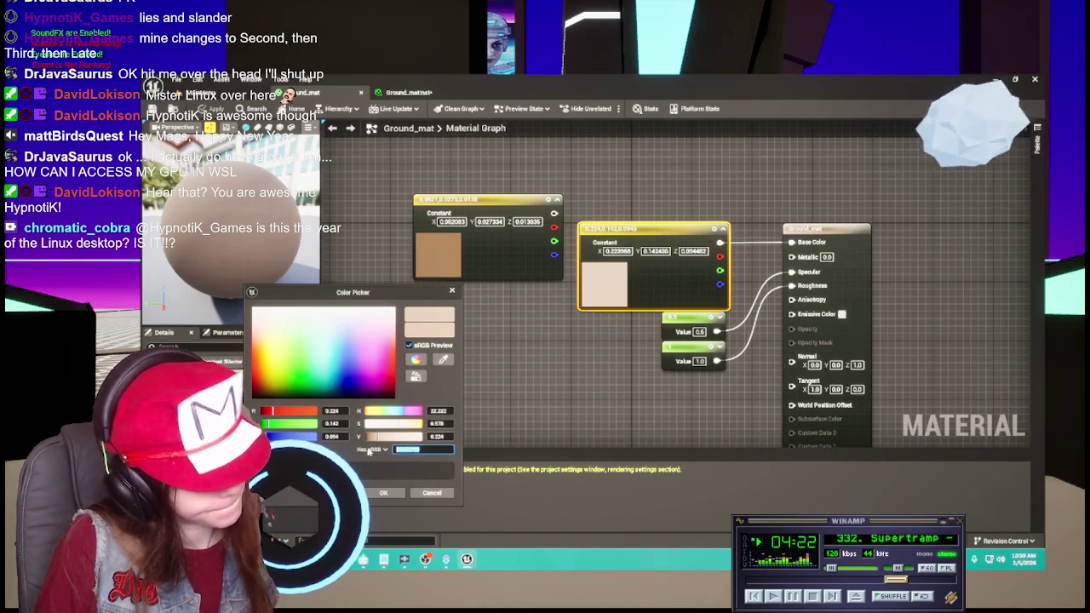
click(428, 499)
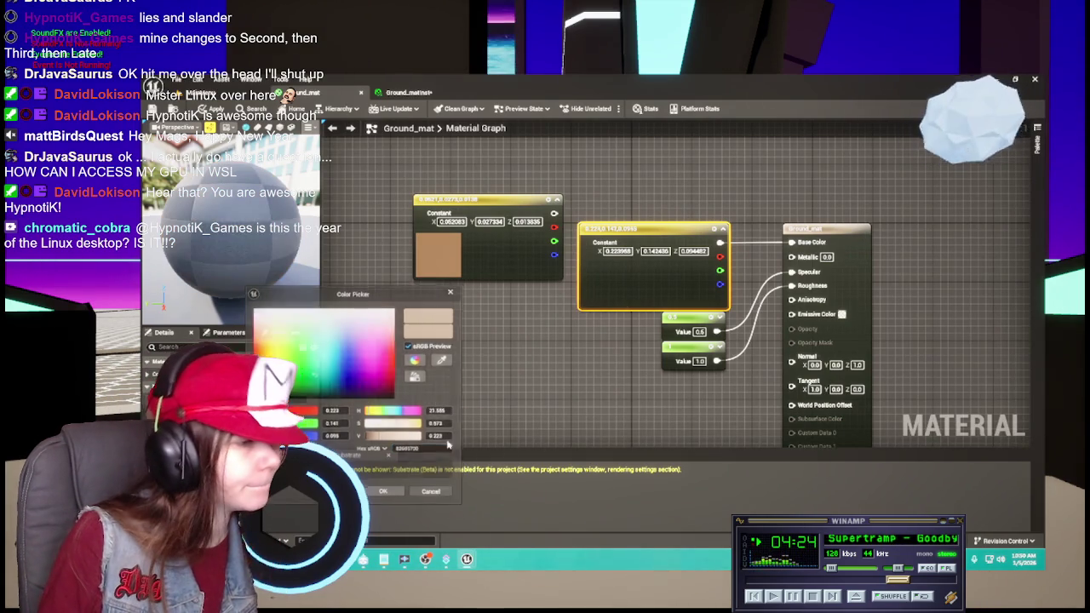
Paste the tan hex into Ground_matInst's Base Color, save the instance, and return to the level.
click(384, 94)
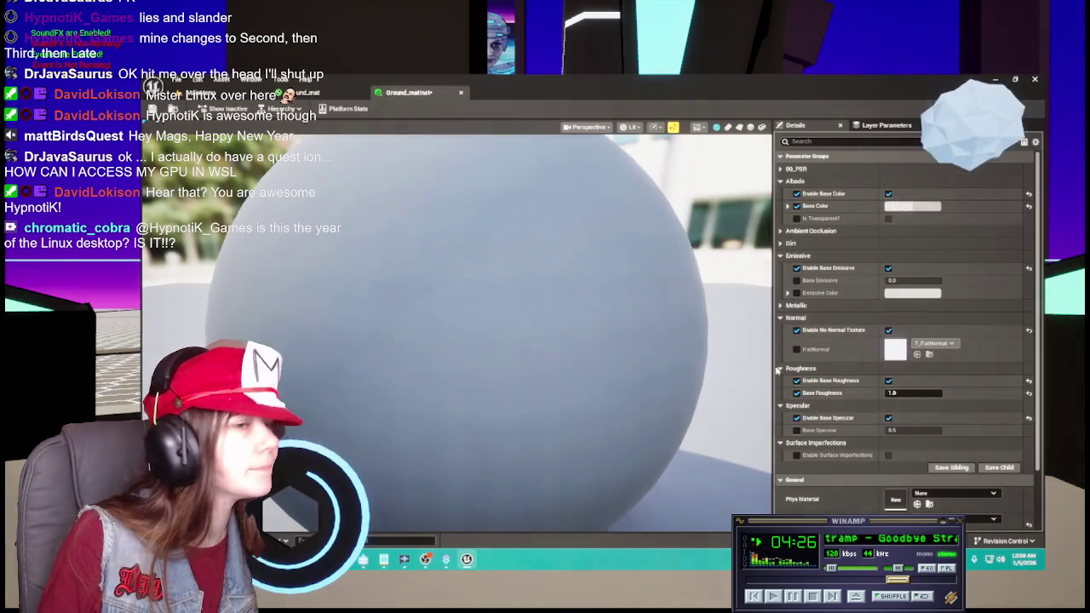
click(911, 206)
click(884, 373)
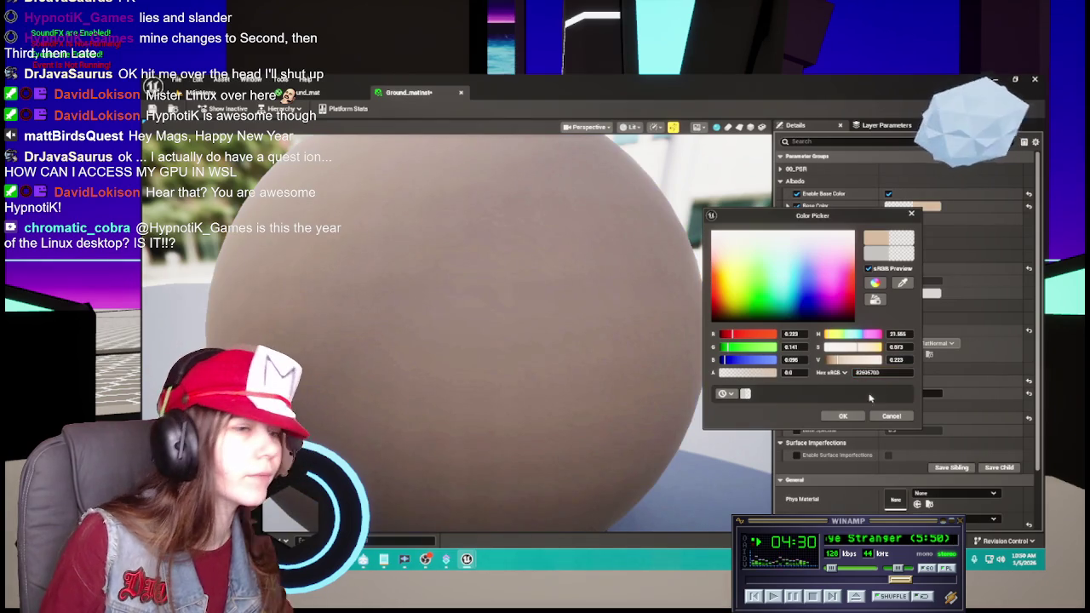
click(843, 415)
scroll(507, 347, down, 5)
mouse_move(491, 344)
mouse_down()
mouse_move(511, 340)
mouse_move(503, 362)
mouse_move(519, 358)
mouse_up()
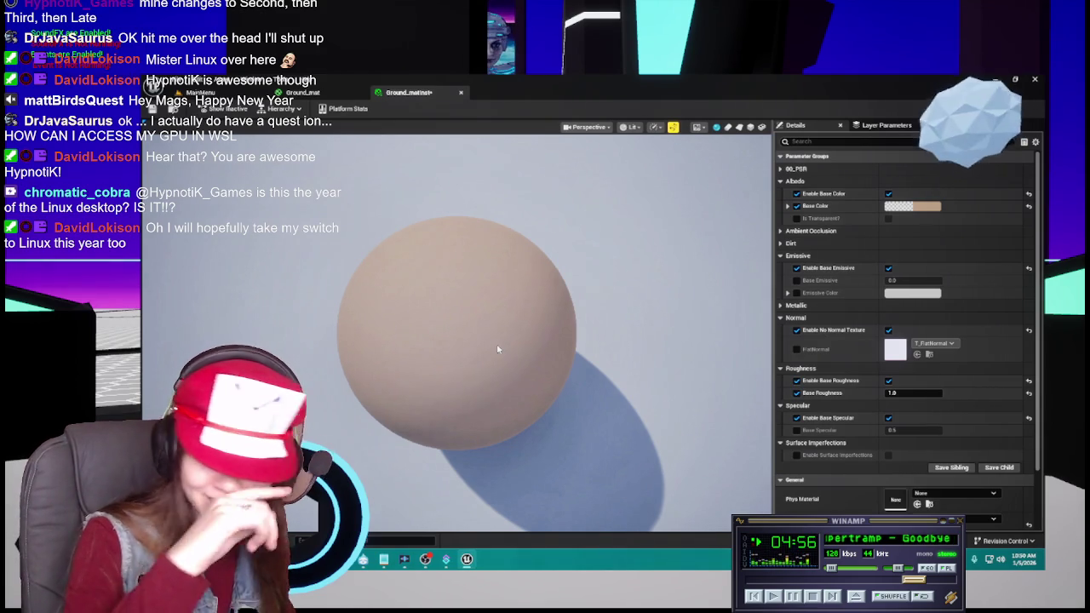
click(152, 110)
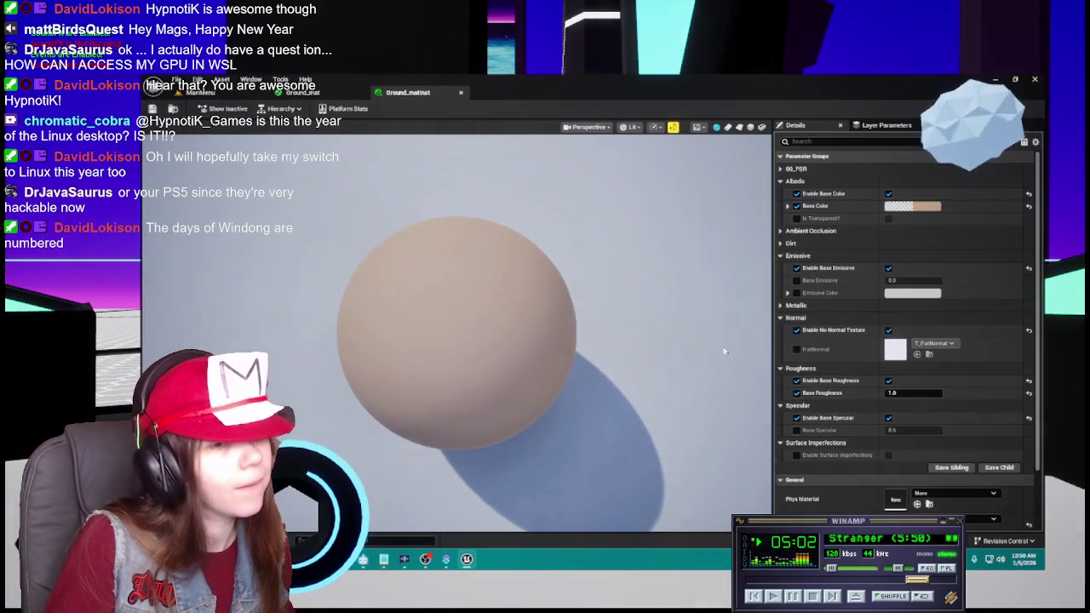
click(201, 92)
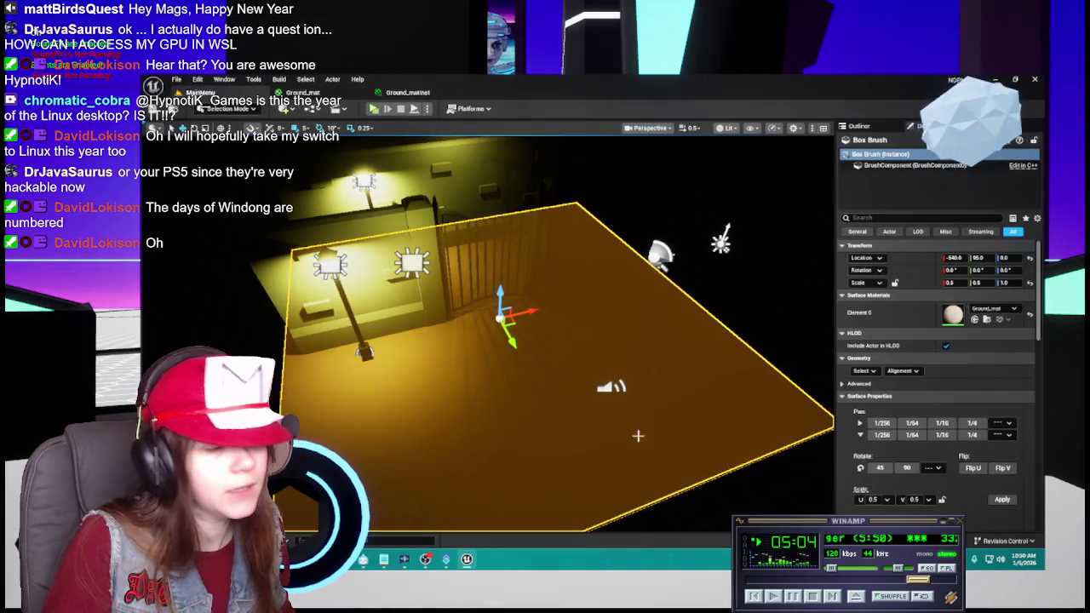
Assign Ground_matInst to the floor's material slot and save.
key(ctrl+space)
mouse_move(579, 422)
mouse_down()
mouse_move(809, 358)
mouse_move(977, 336)
mouse_up()
key(ctrl+s)
scroll(432, 239, up, 10)
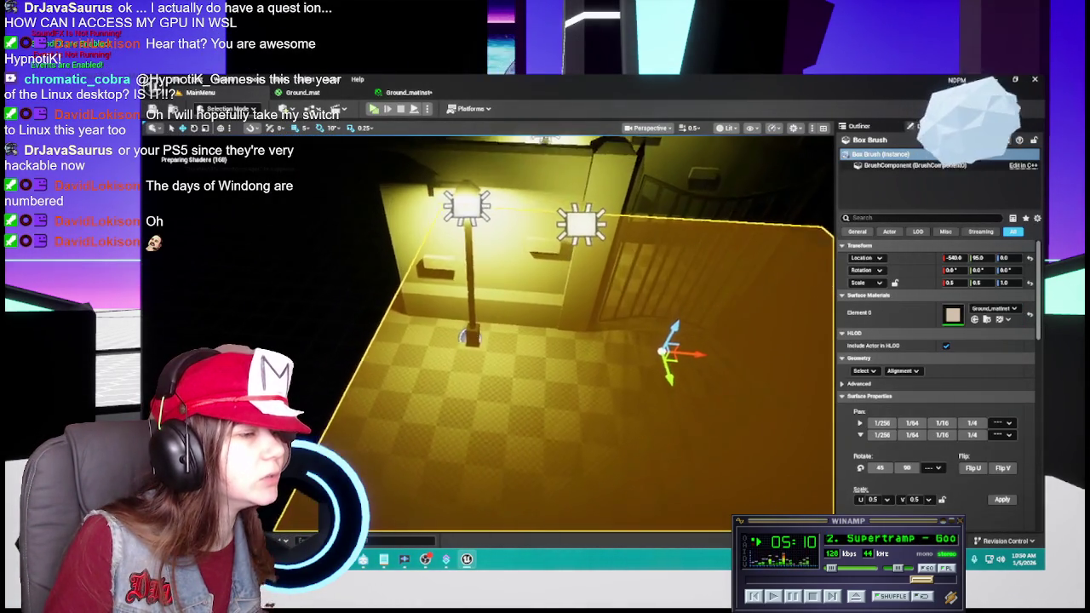
scroll(487, 332, up, 3)
scroll(487, 332, down, 5)
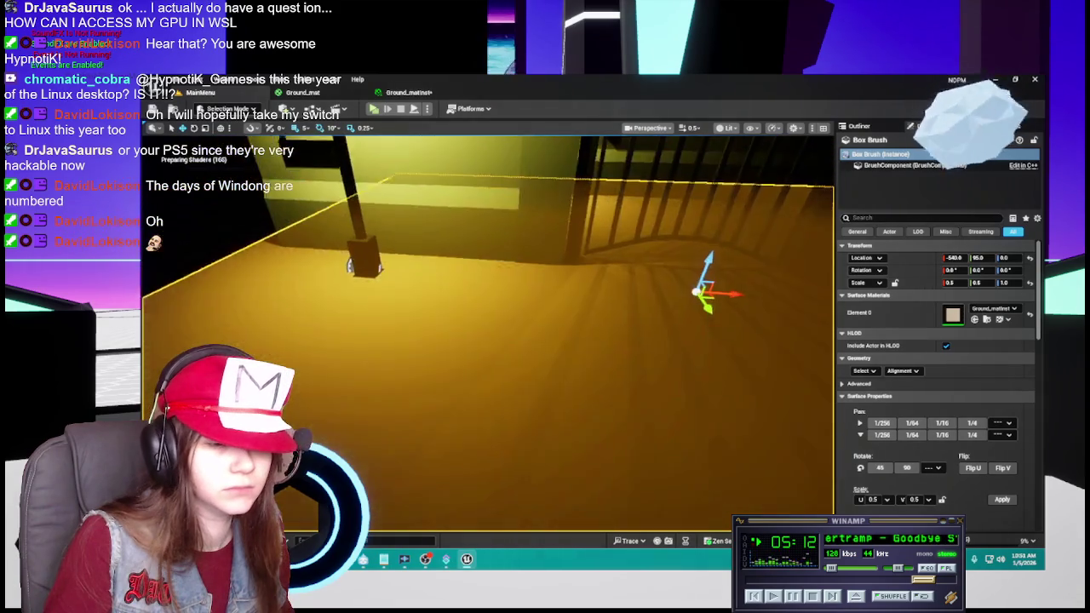
scroll(488, 332, down, 5)
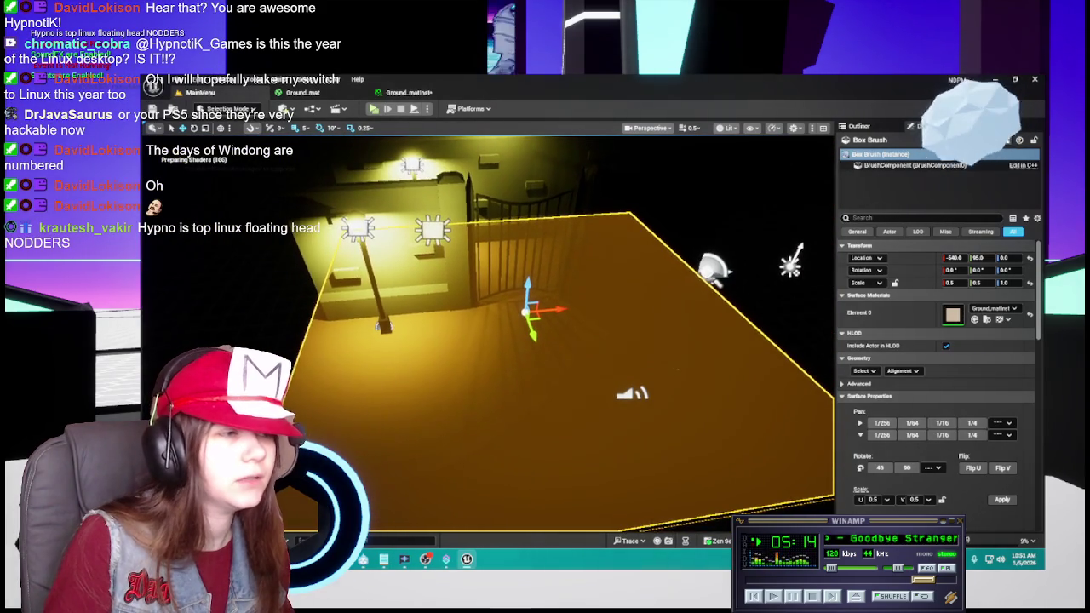
scroll(487, 332, up, 5)
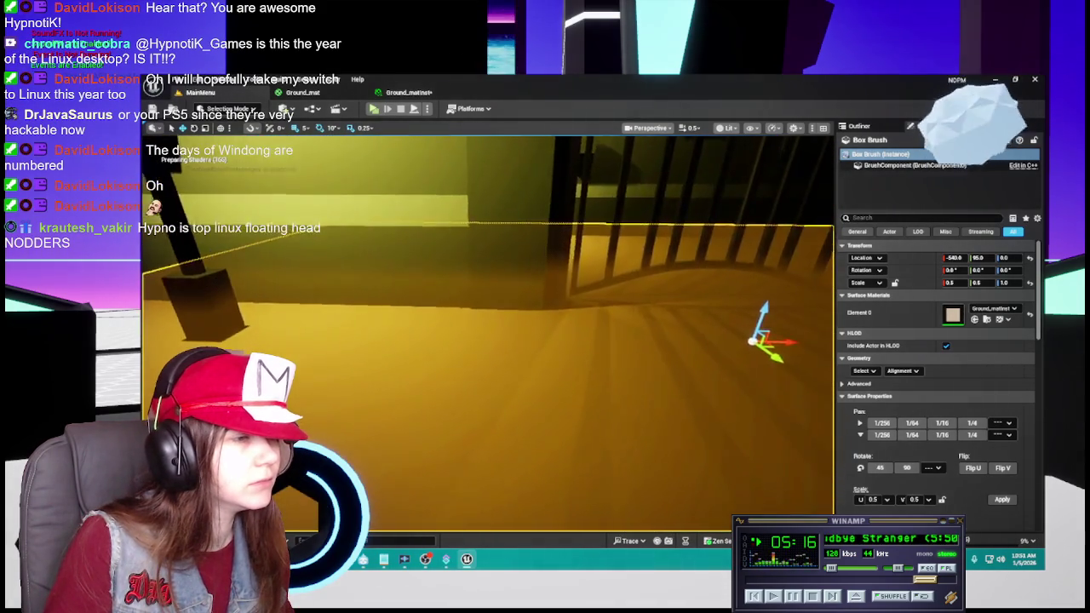
scroll(487, 332, up, 8)
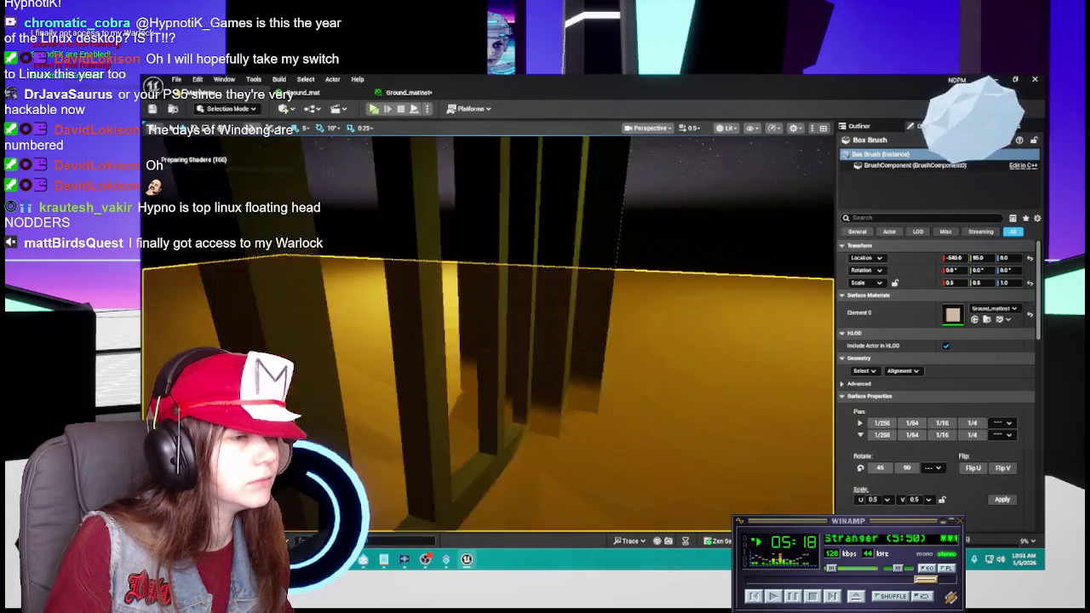
scroll(487, 332, down, 8)
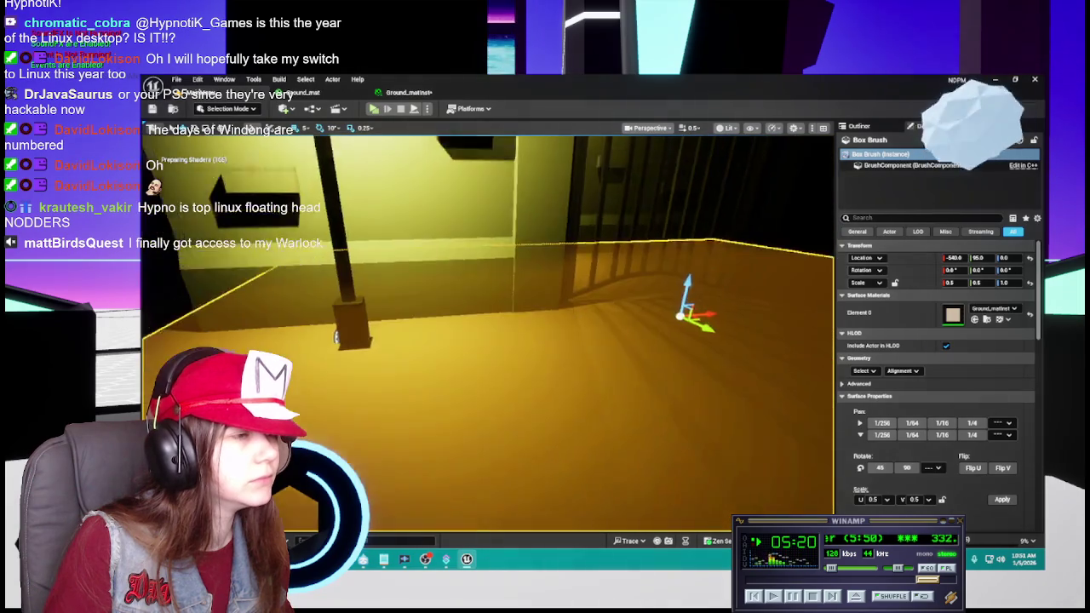
scroll(497, 358, up, 3)
Select the stone wall mesh, then view the Ground_mat graph and Ground_matinst preview.
click(497, 341)
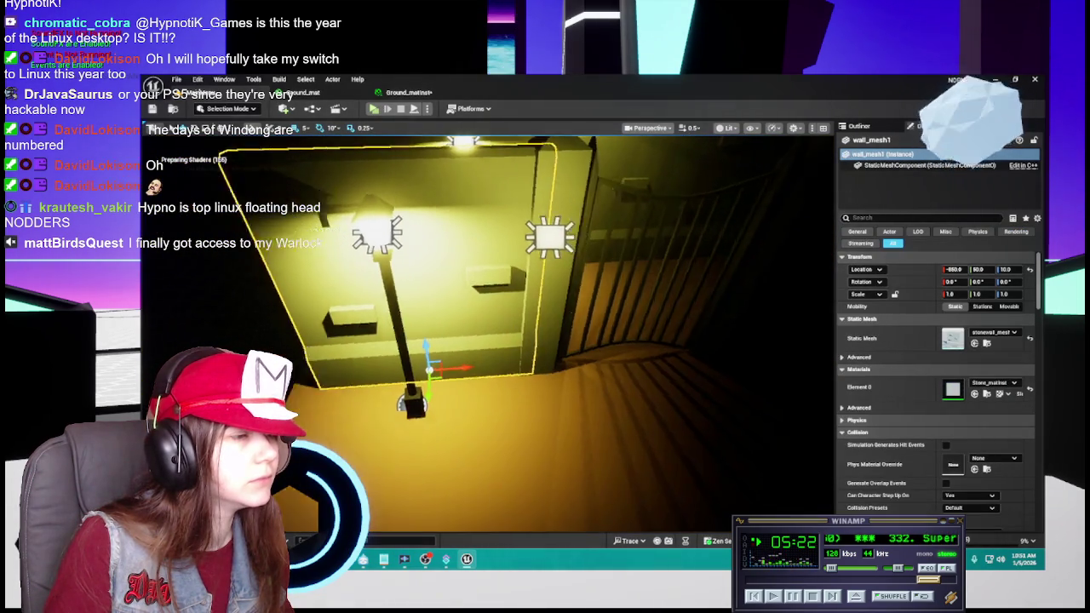
scroll(487, 332, down, 6)
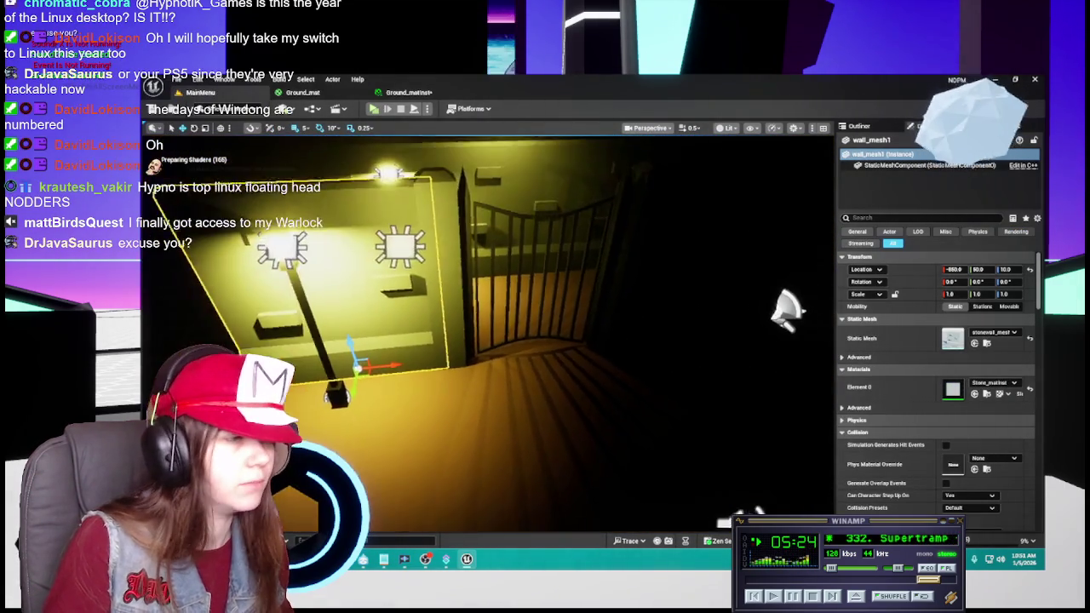
click(341, 92)
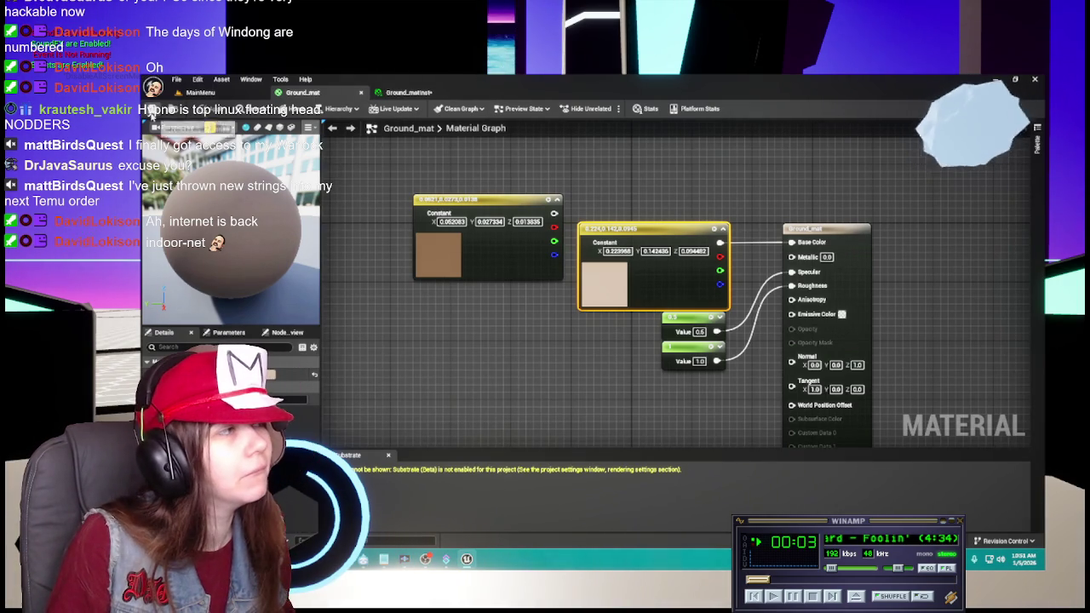
click(409, 91)
Compare the level with the Ground_matinst sphere preview, skipping three Winamp tracks.
click(229, 94)
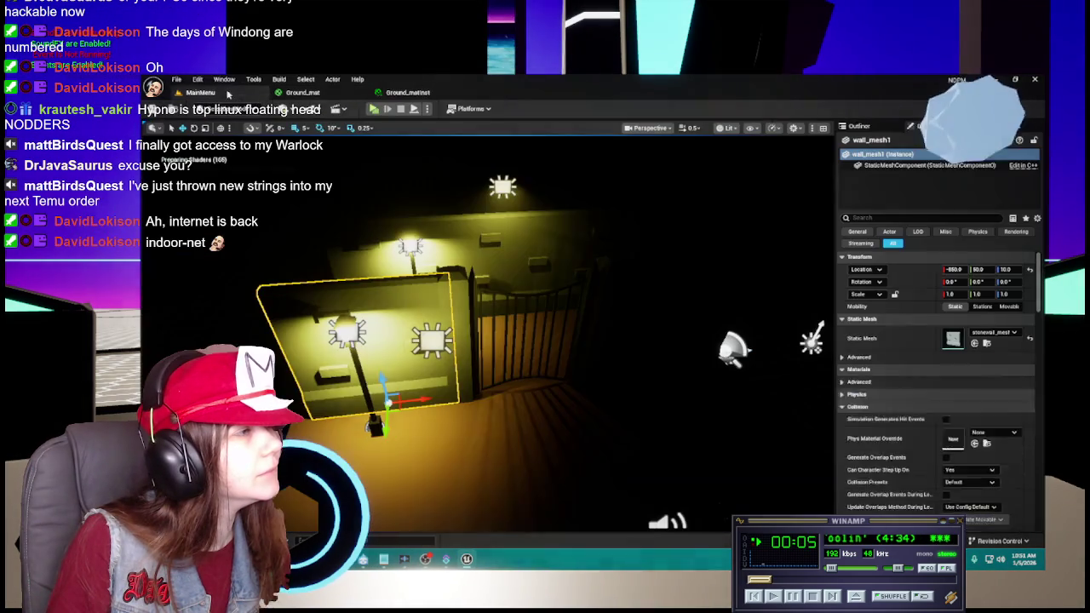
click(311, 93)
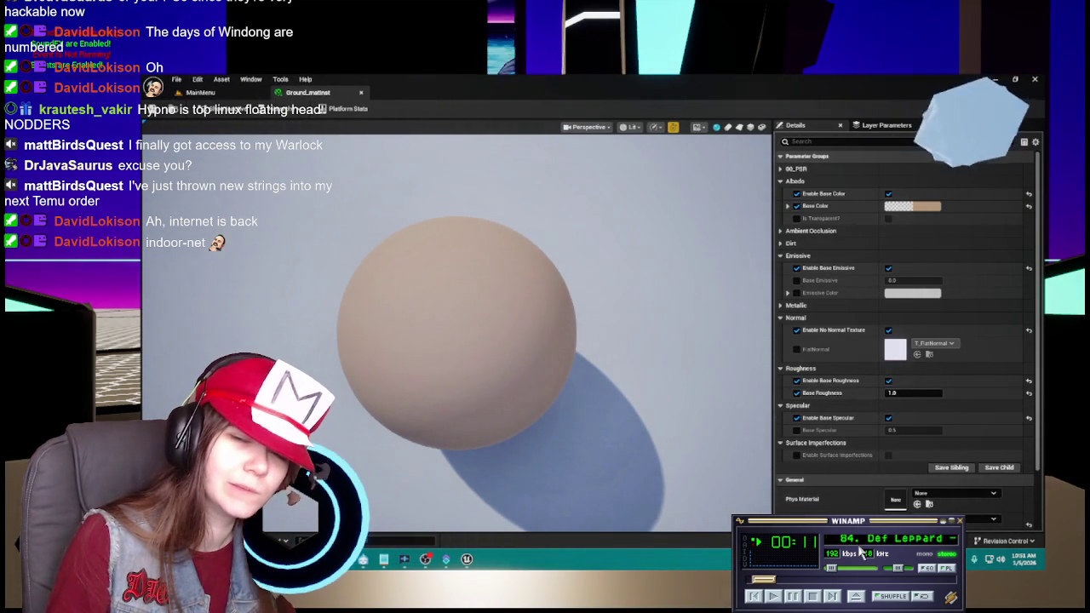
click(833, 596)
click(833, 596)
click(832, 596)
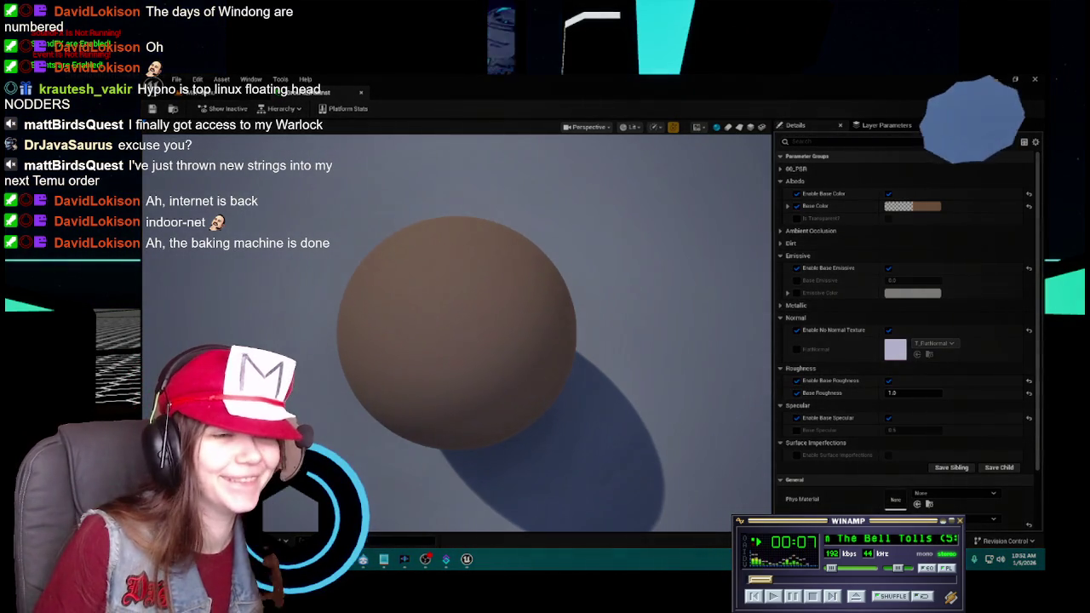
scroll(848, 577, down, 2)
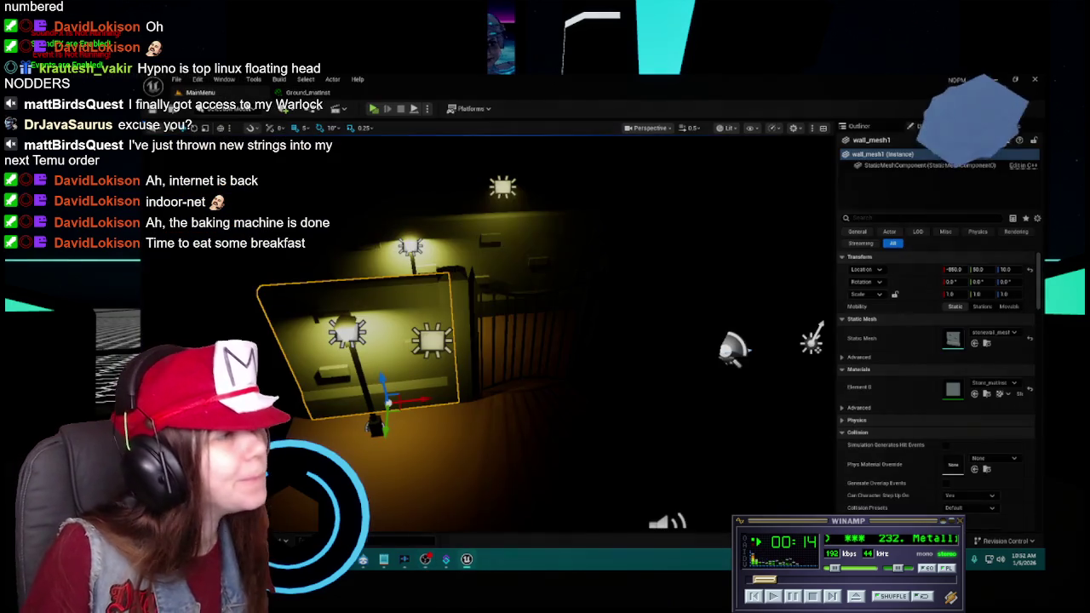
Recheck the ground material preview against the MainMenu level and select the lamppost.
click(221, 92)
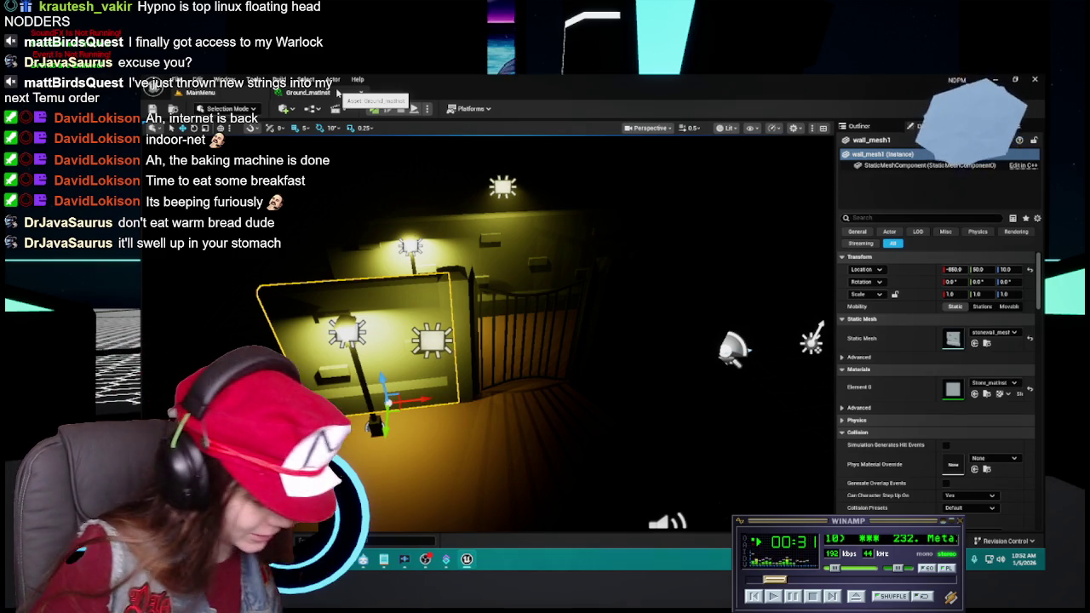
click(323, 92)
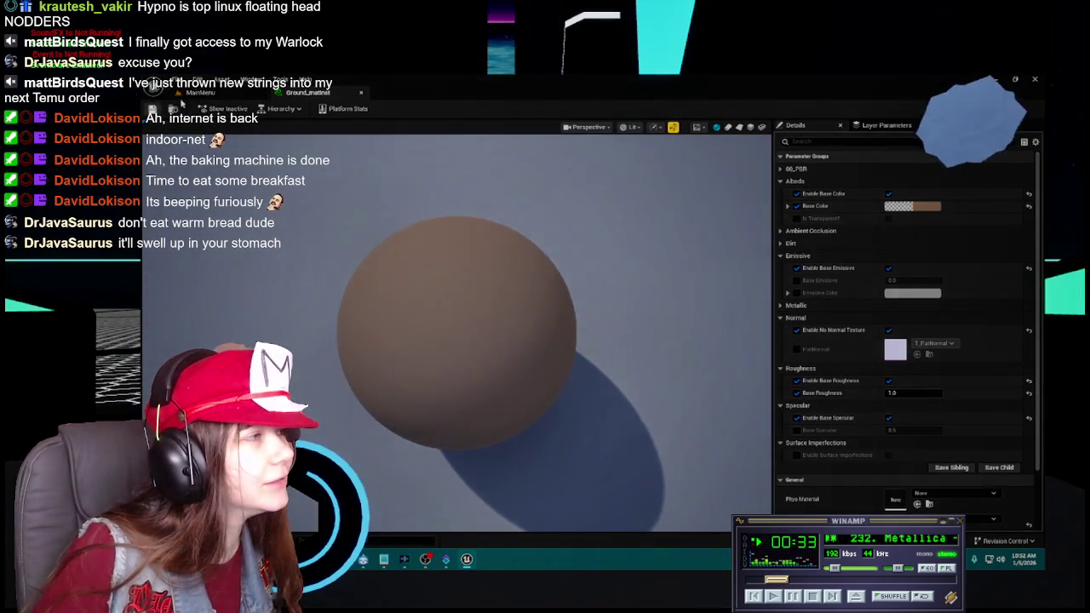
click(224, 93)
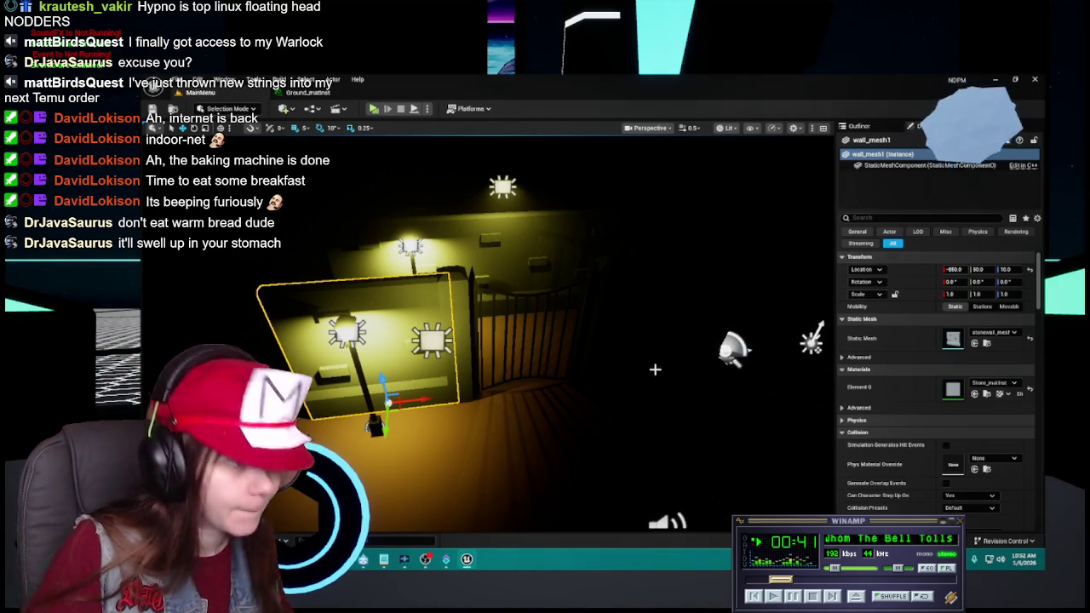
click(362, 383)
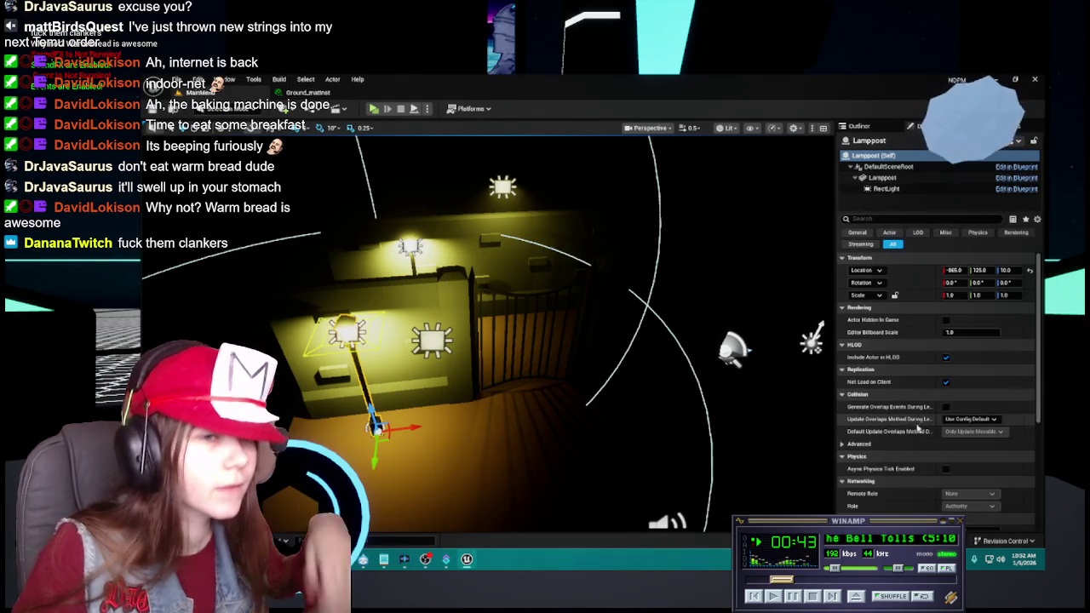
Open the Lamppost blueprint and check lamppost_mesh's Black_mat and lamplight_mat materials.
key(f)
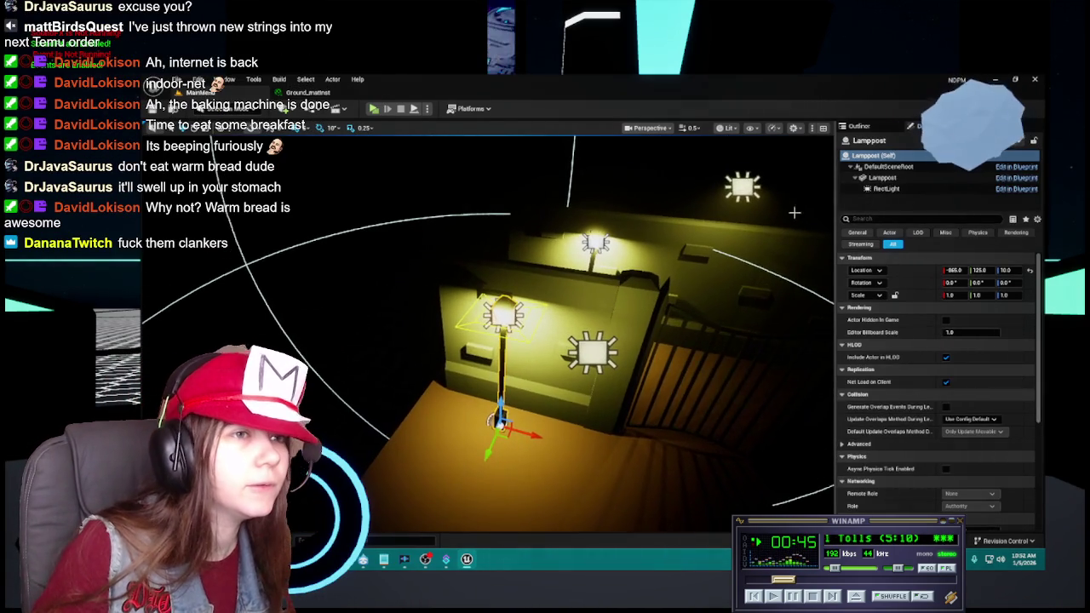
click(859, 126)
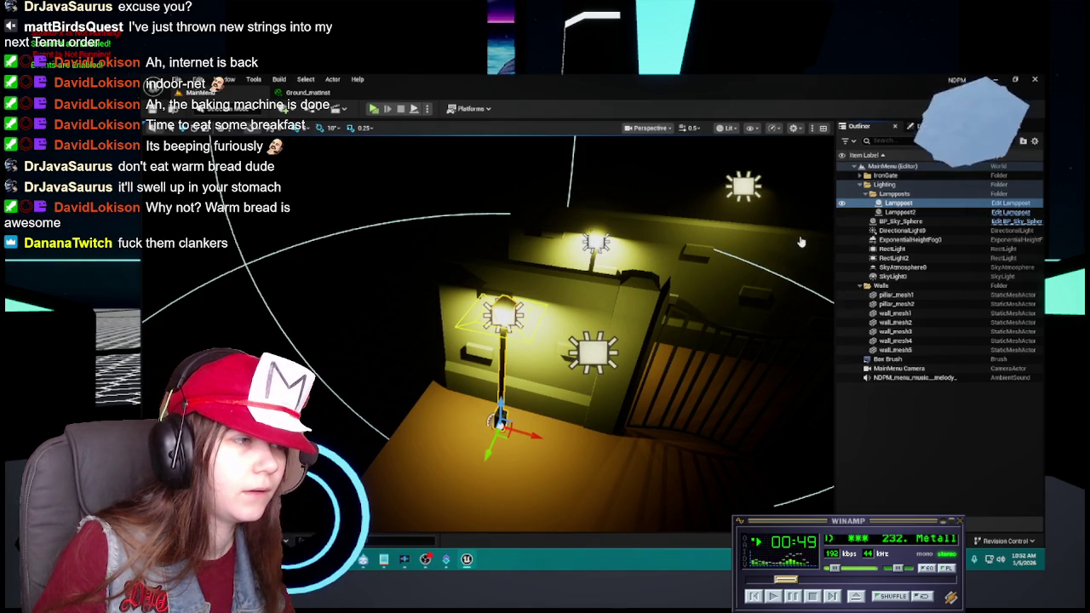
click(1010, 203)
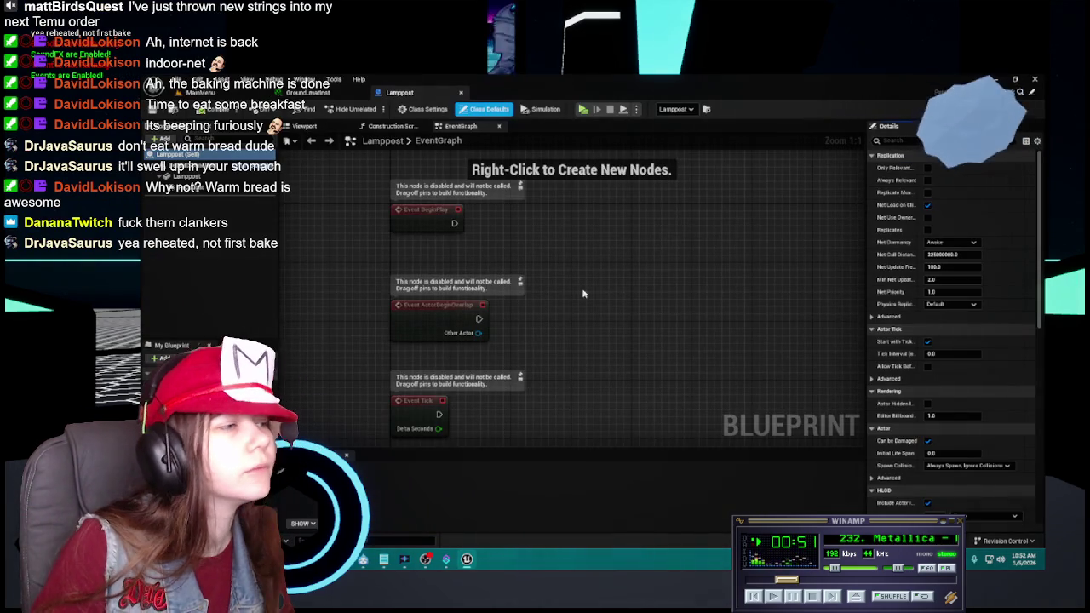
click(308, 127)
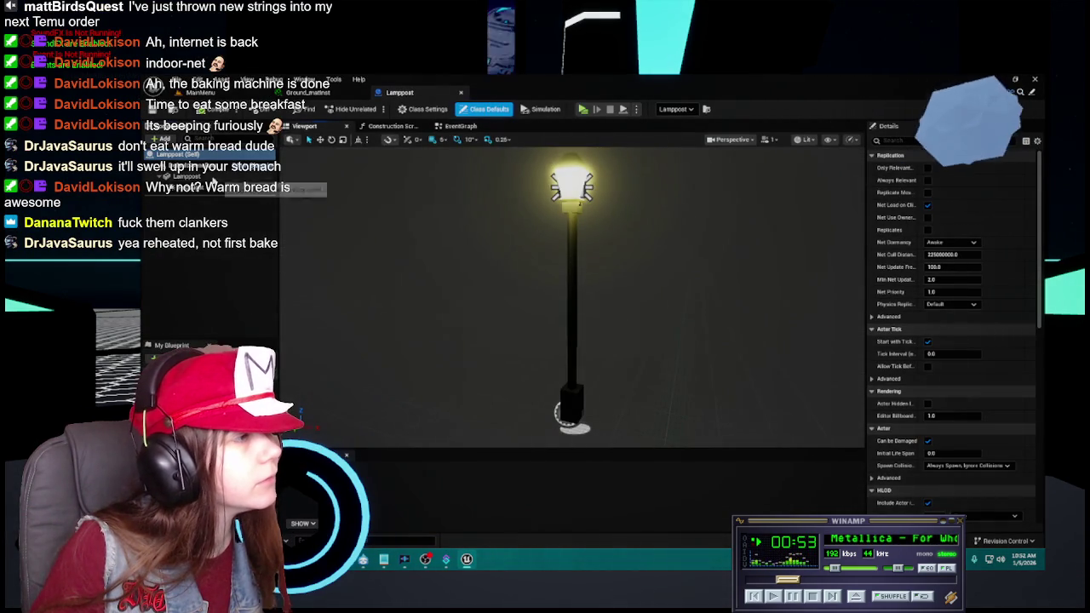
click(212, 179)
key(f)
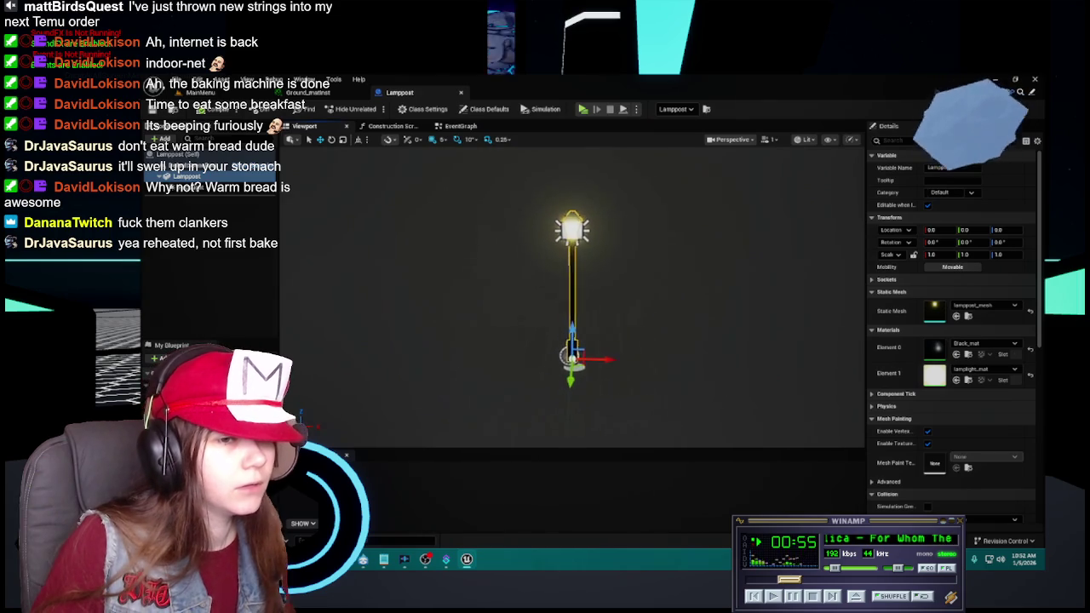
click(183, 186)
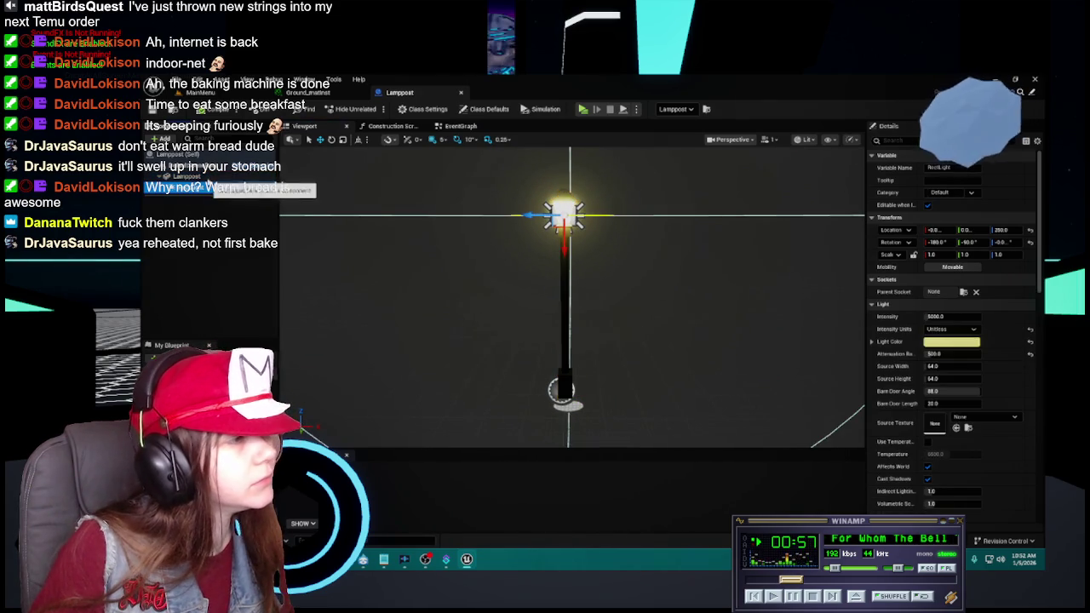
click(188, 176)
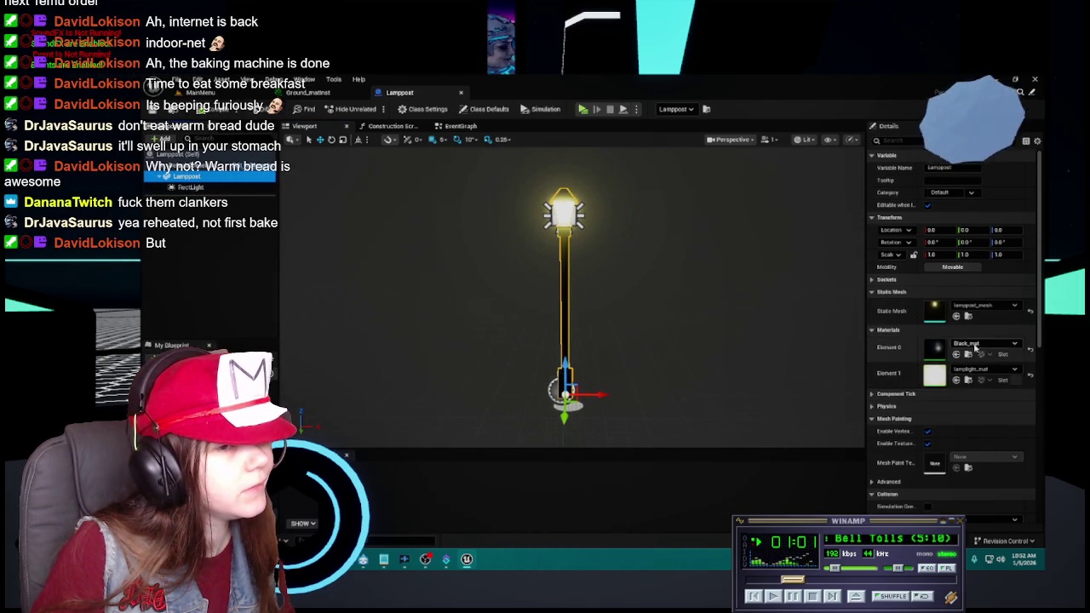
Name the new material instance Black_matinst in the Content Drawer.
key(ctrl+space)
scroll(523, 490, down, 3)
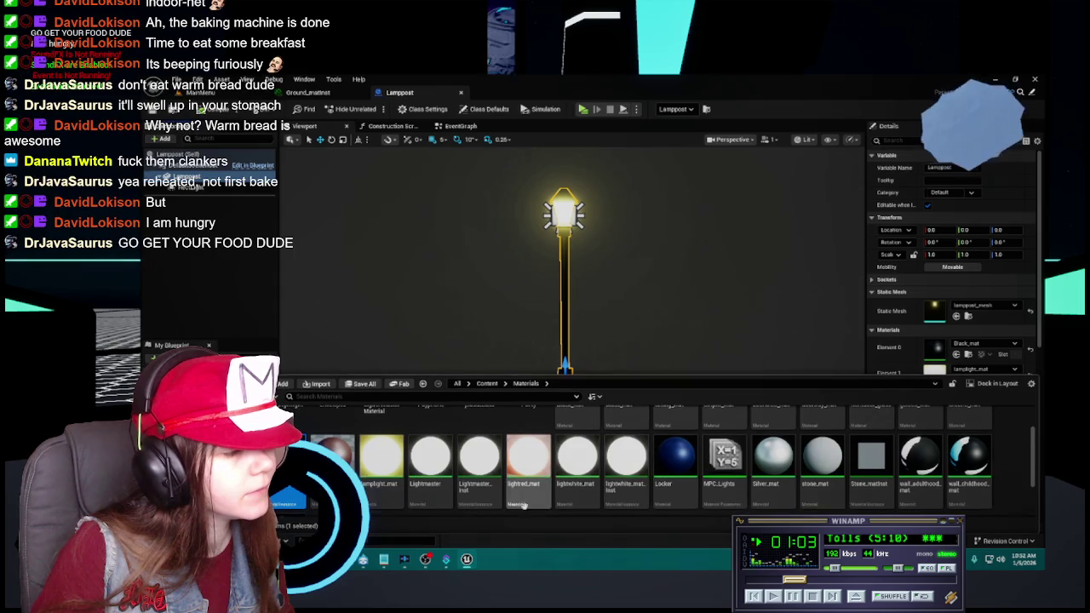
scroll(523, 490, up, 2)
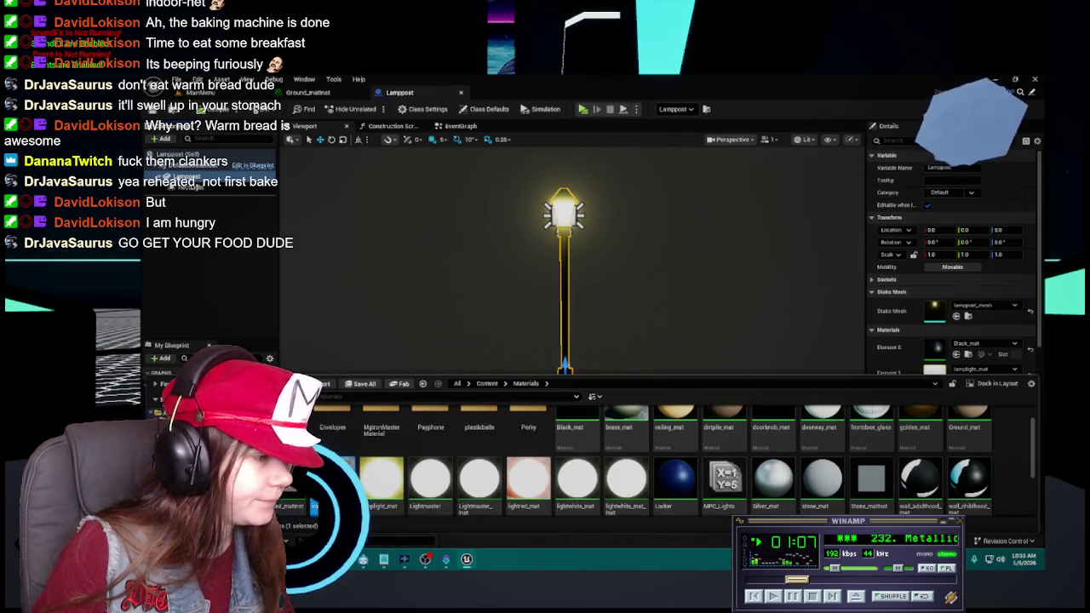
scroll(664, 460, down, 2)
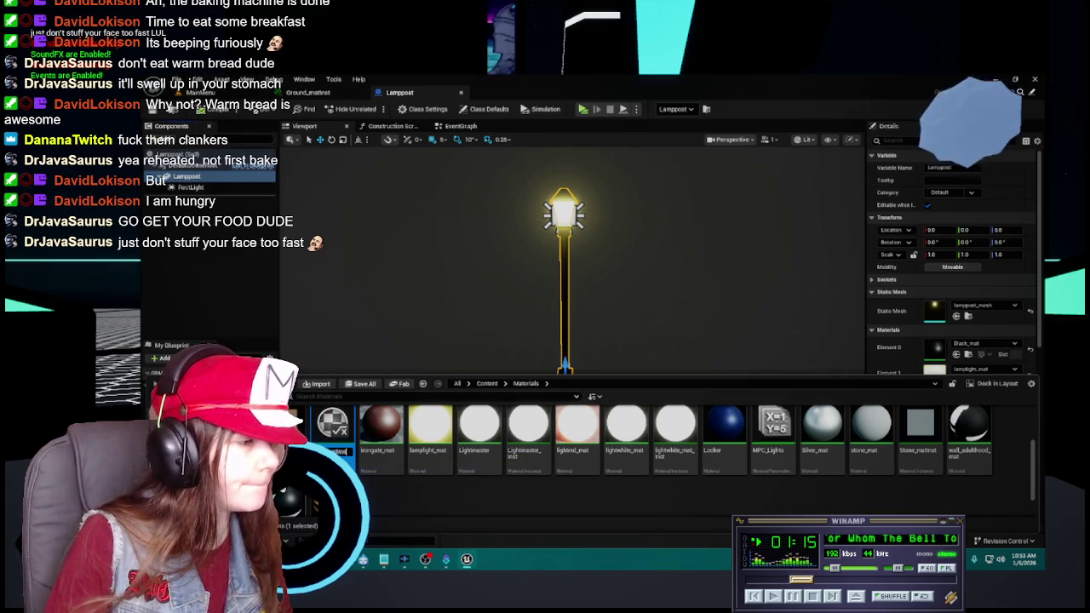
key(Return)
key(Return)
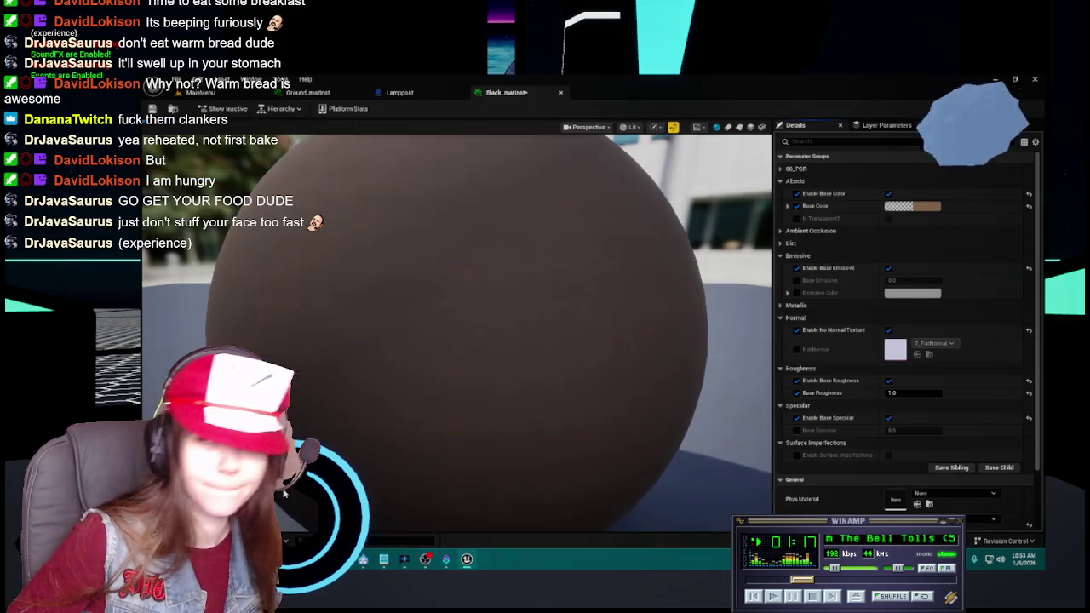
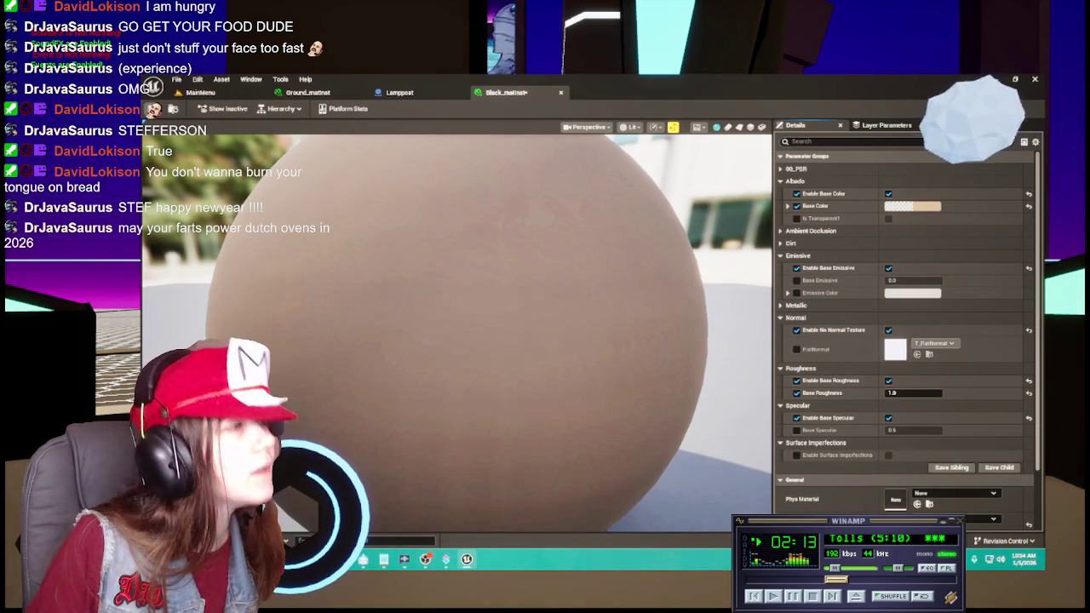
Open the Black_mat material graph from the Lamppost's first material slot.
click(430, 95)
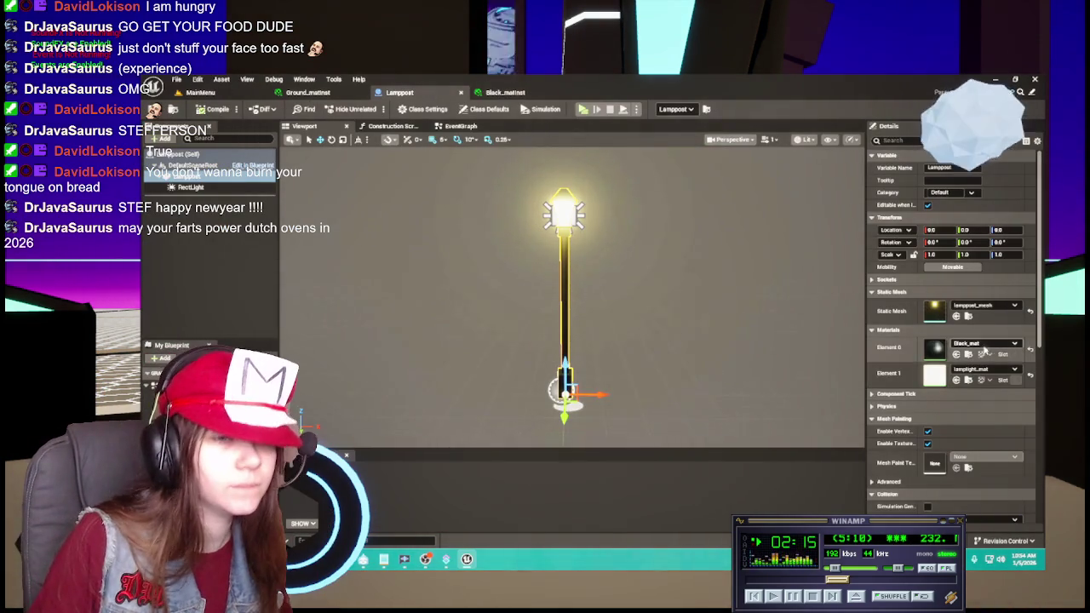
click(968, 354)
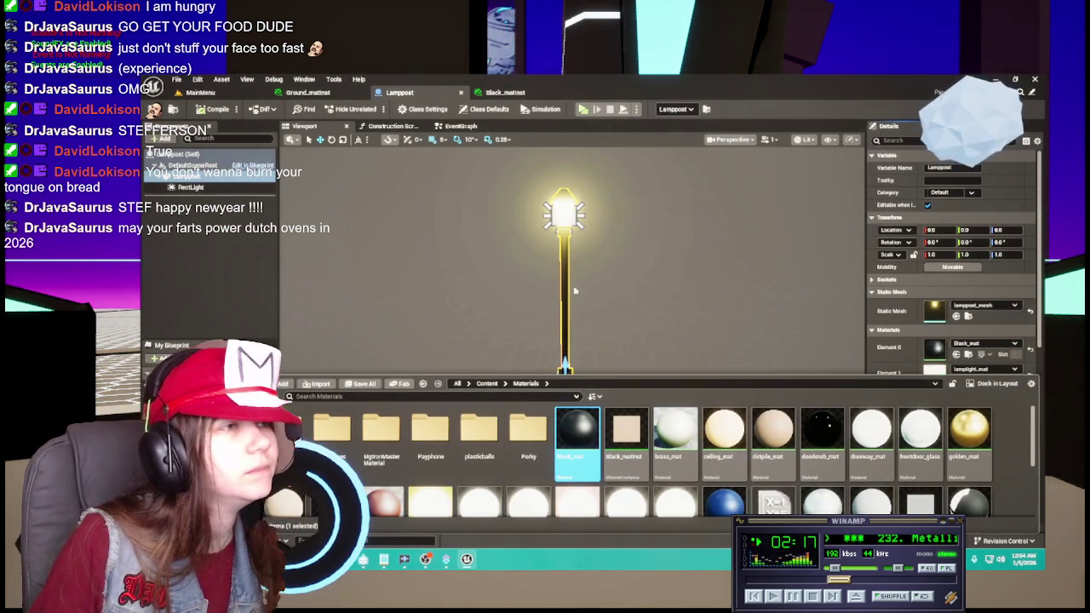
double_click(578, 430)
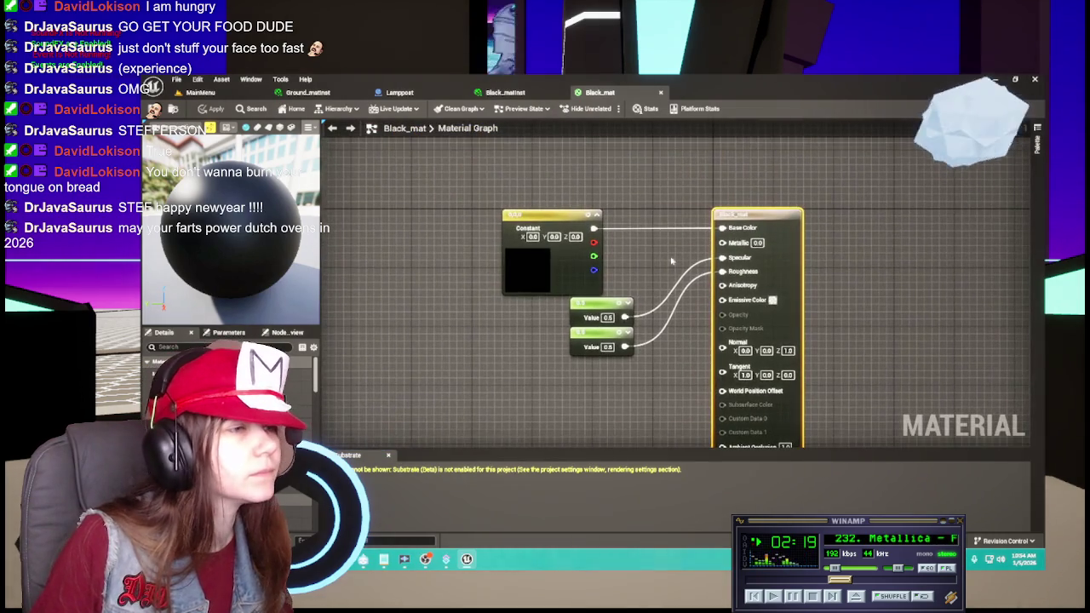
Move both Value nodes left to sit beneath the Constant node.
drag(606, 257, 521, 345)
drag(560, 289, 498, 289)
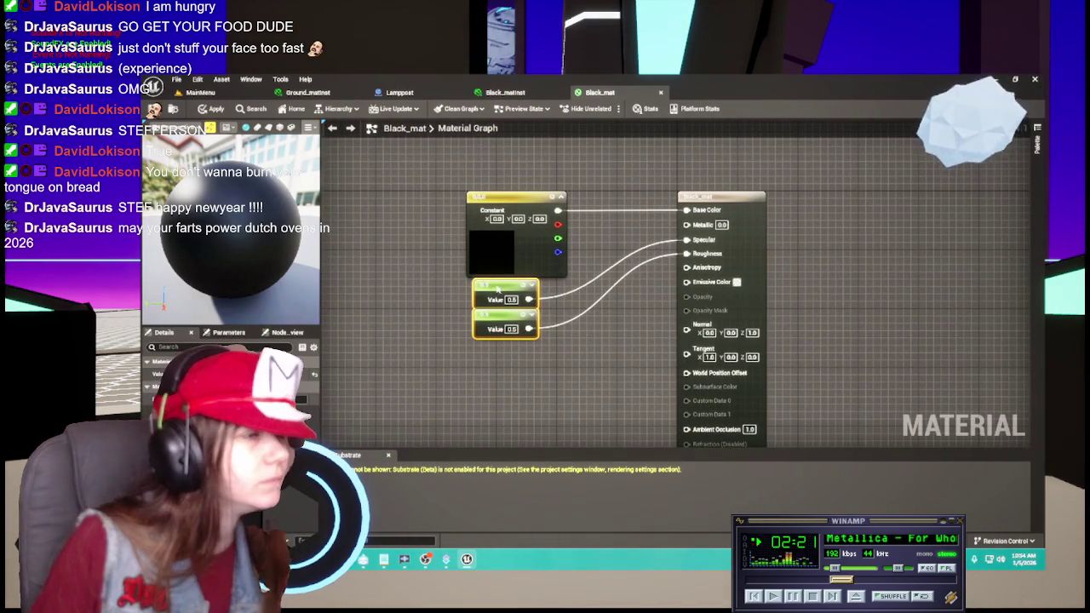
click(569, 323)
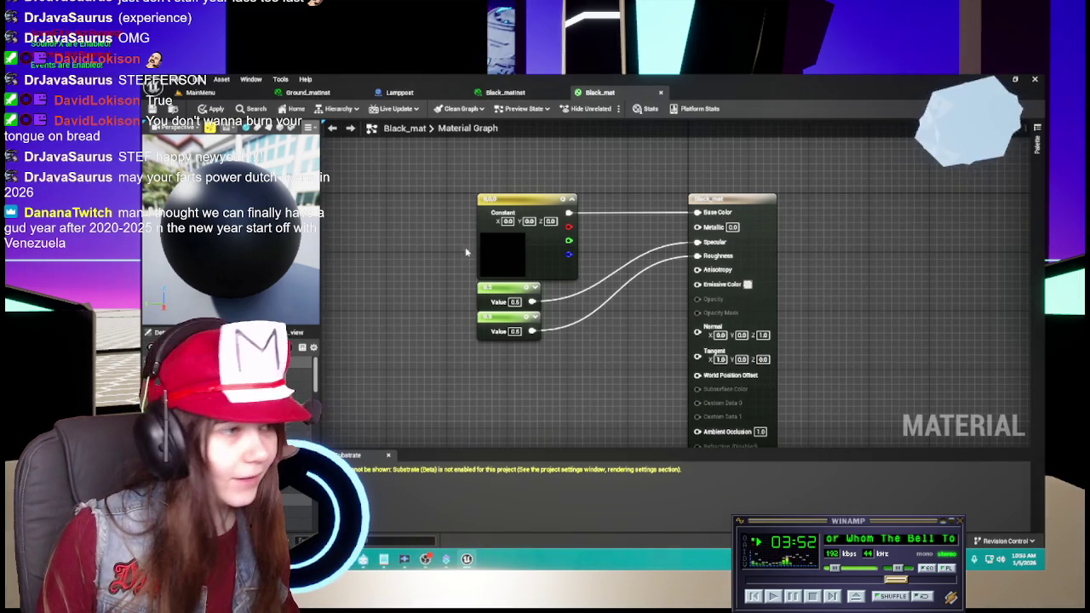
Set the Black_matinst base colour to pure black.
click(516, 239)
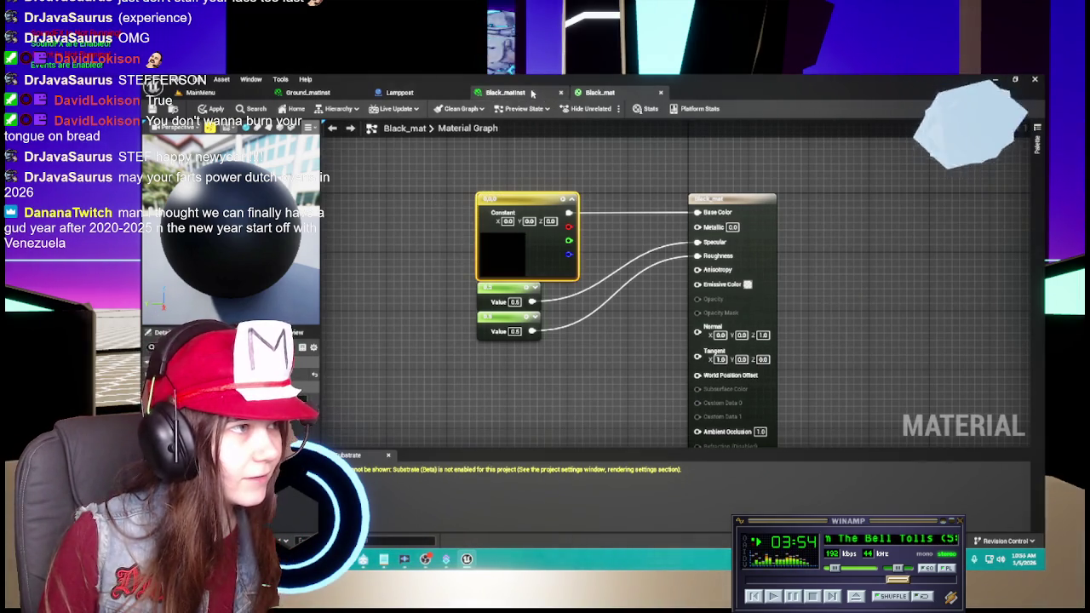
click(528, 92)
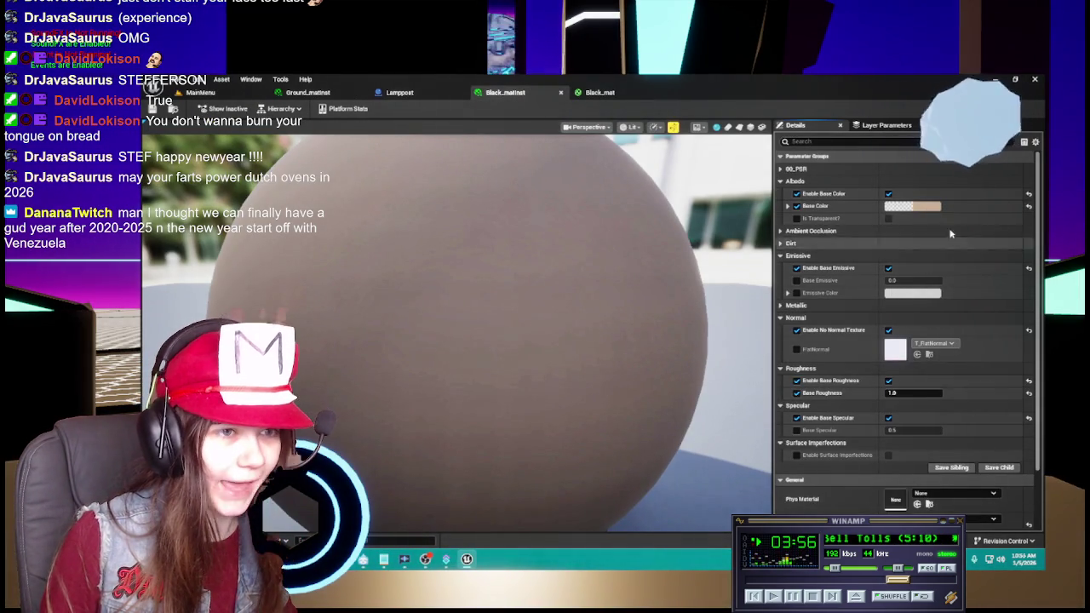
click(934, 206)
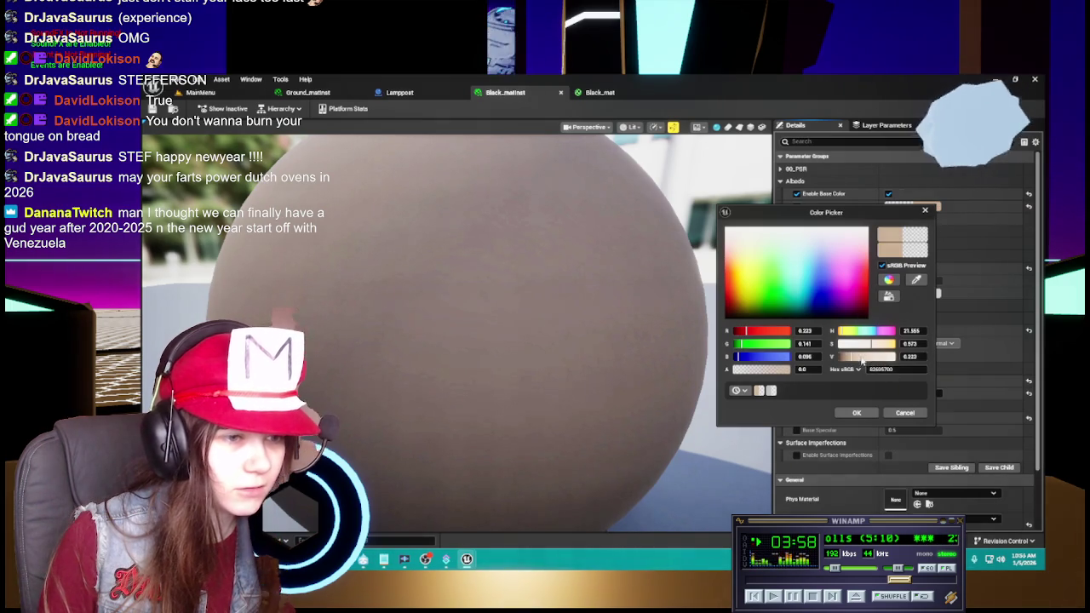
drag(868, 356, 801, 407)
click(856, 412)
scroll(548, 377, down, 5)
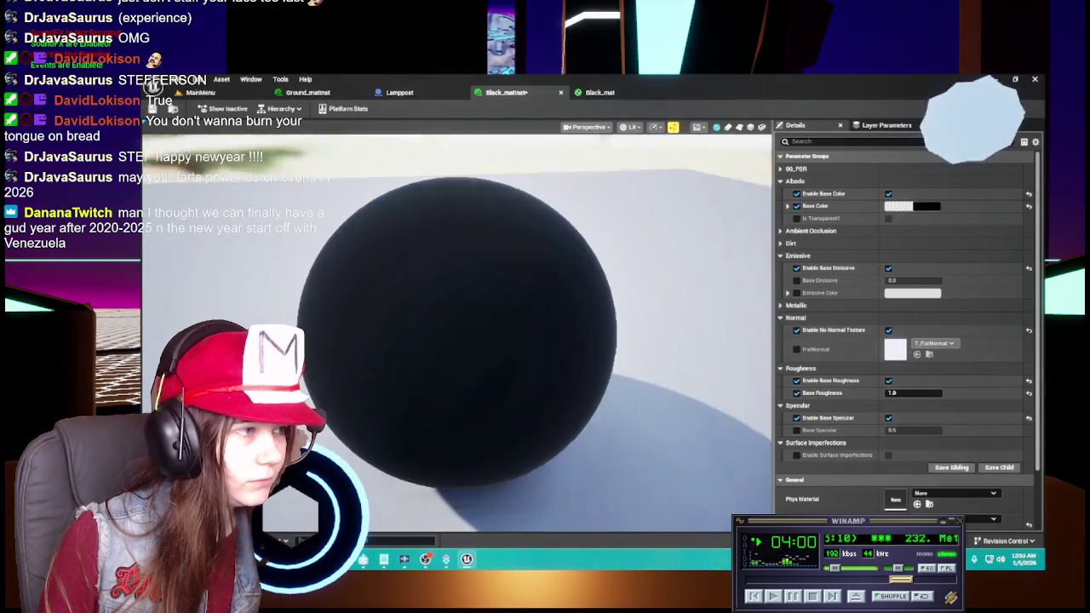
Set Base Roughness to 0.5 and save the material instance.
click(596, 92)
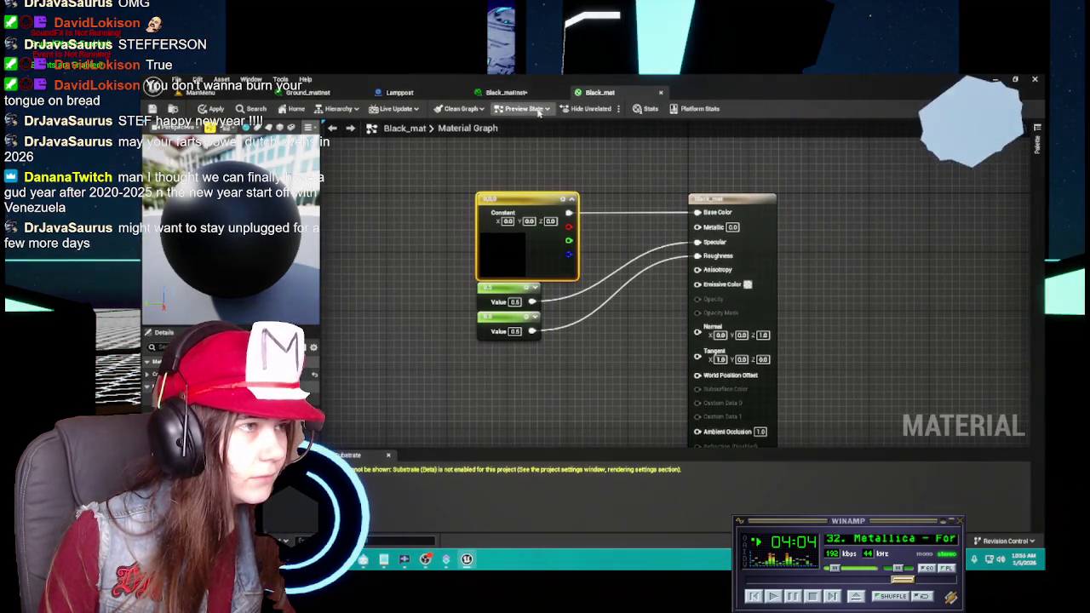
click(515, 92)
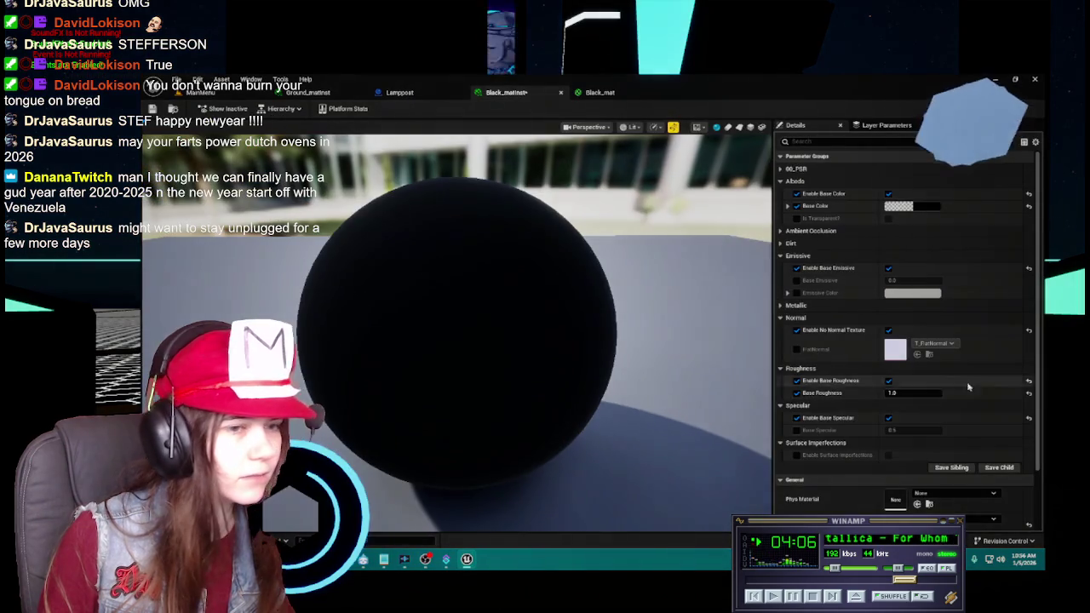
click(915, 393)
text(0.5)
key(Return)
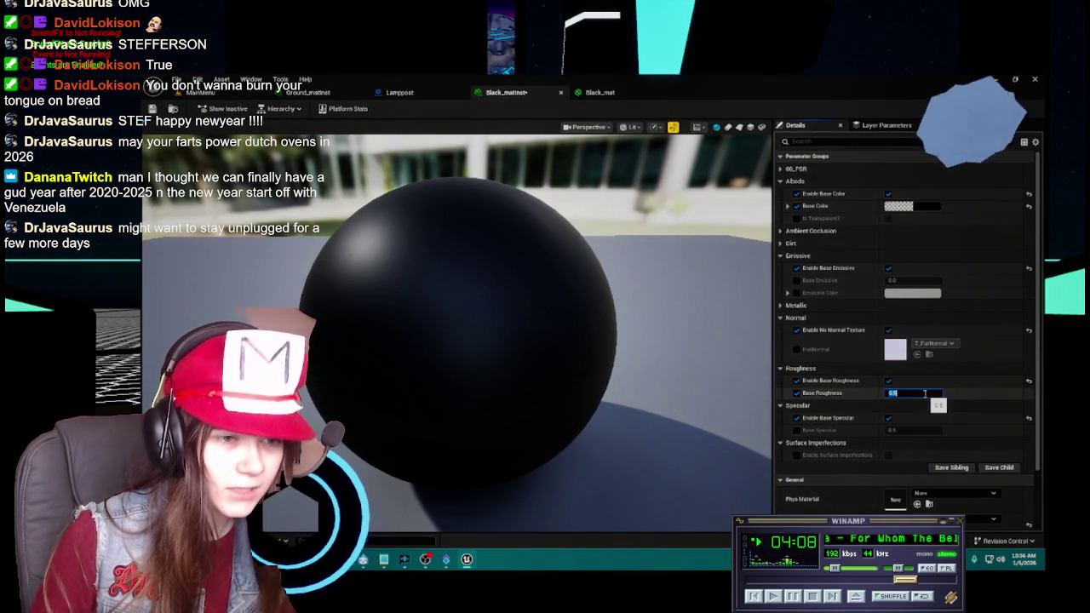
click(153, 108)
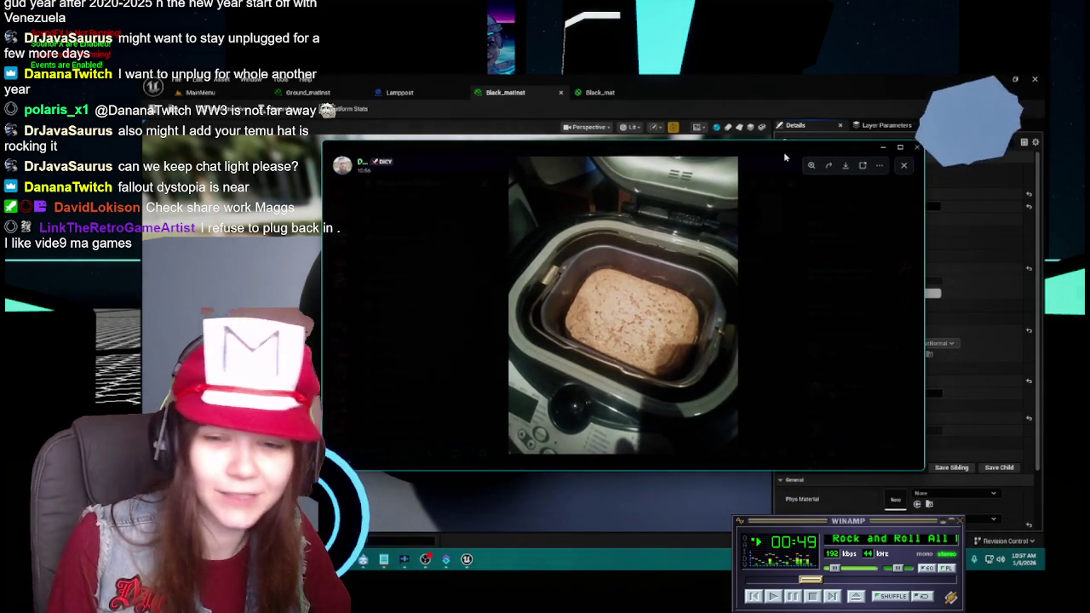
Close the Discord image viewer showing the bread photo.
click(783, 152)
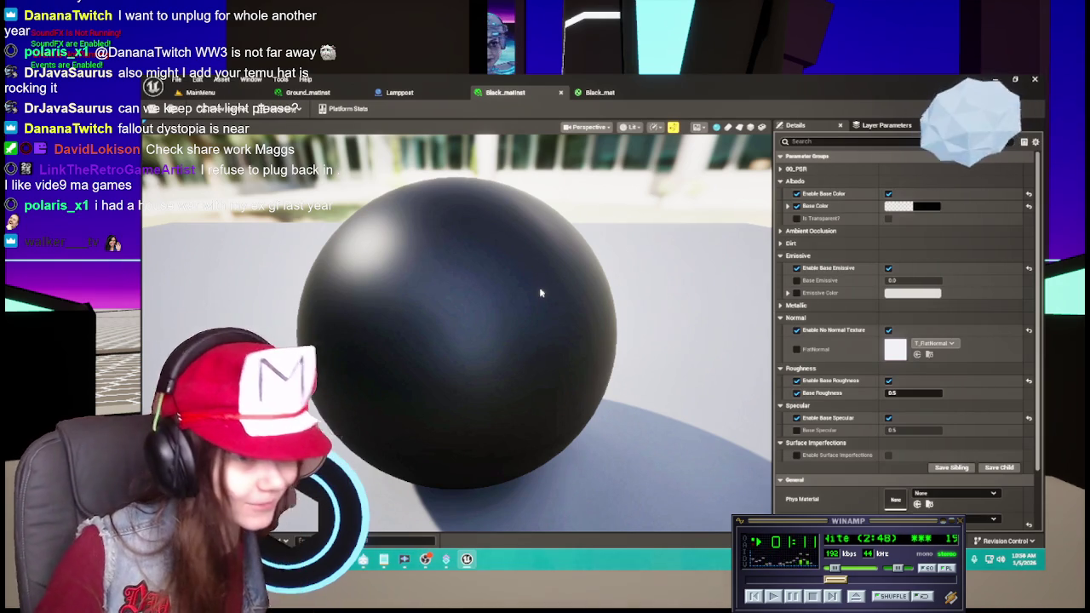
Close the Ground_matinst material instance editor.
click(407, 92)
click(315, 92)
click(363, 92)
click(366, 92)
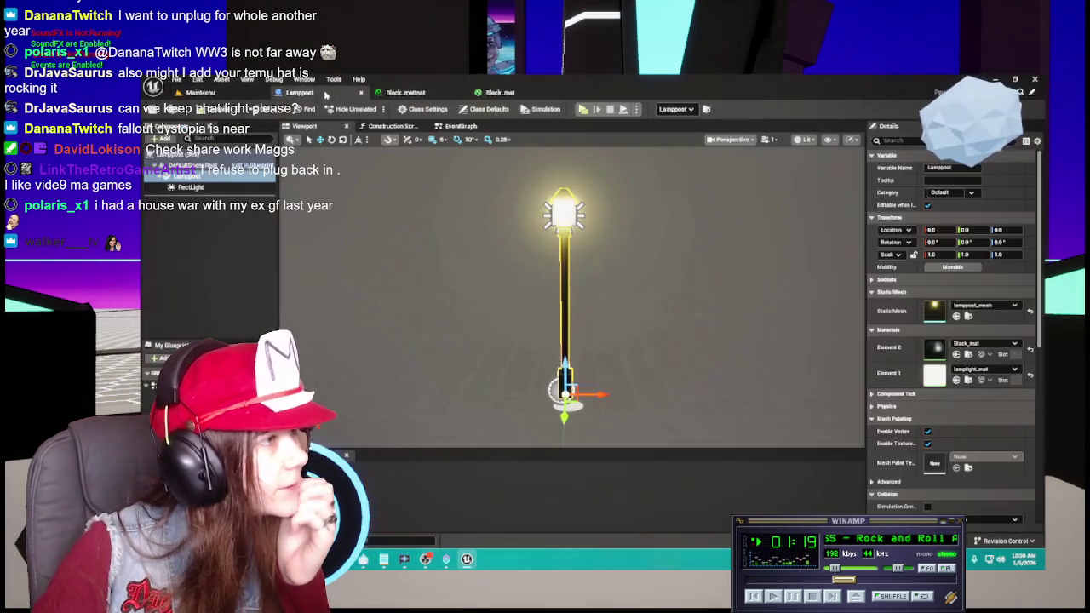
click(406, 92)
Compare Black_mat with the Black_matinst preview, then close Black_mat, applying its changes.
click(502, 92)
click(405, 92)
click(500, 92)
click(406, 92)
click(500, 92)
click(405, 92)
click(502, 92)
click(405, 92)
click(558, 92)
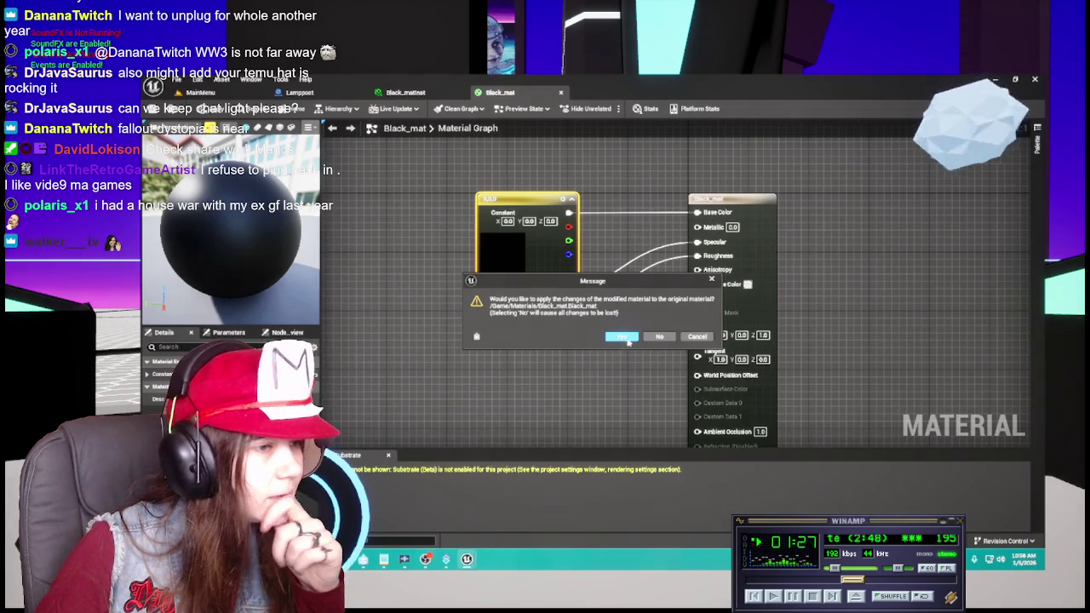
click(626, 338)
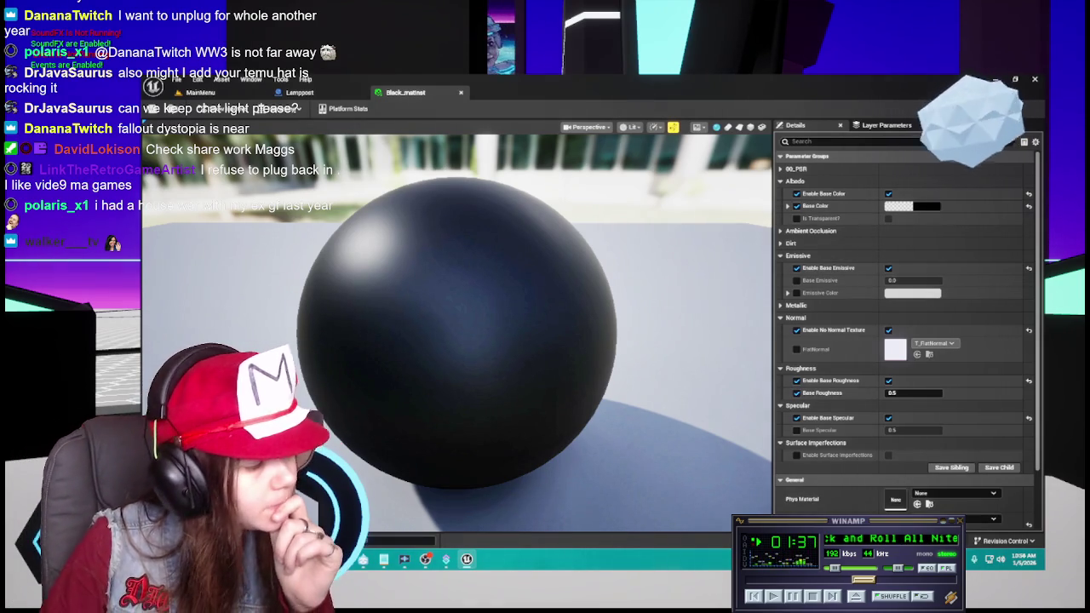
Close Black_matinst and save the modified materials via Save Selected.
click(460, 92)
click(201, 92)
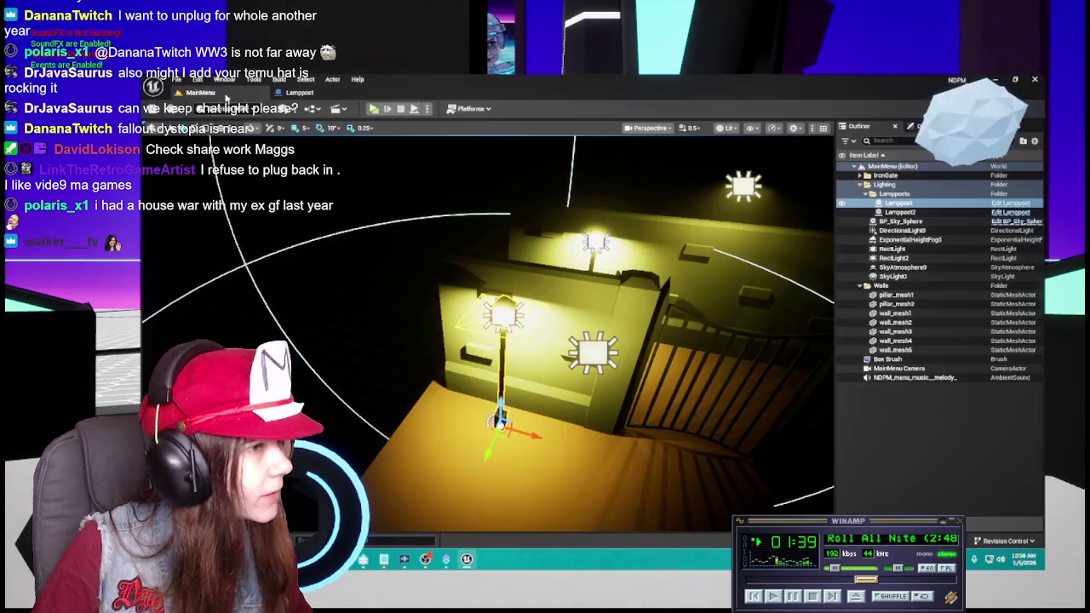
key(ctrl+space)
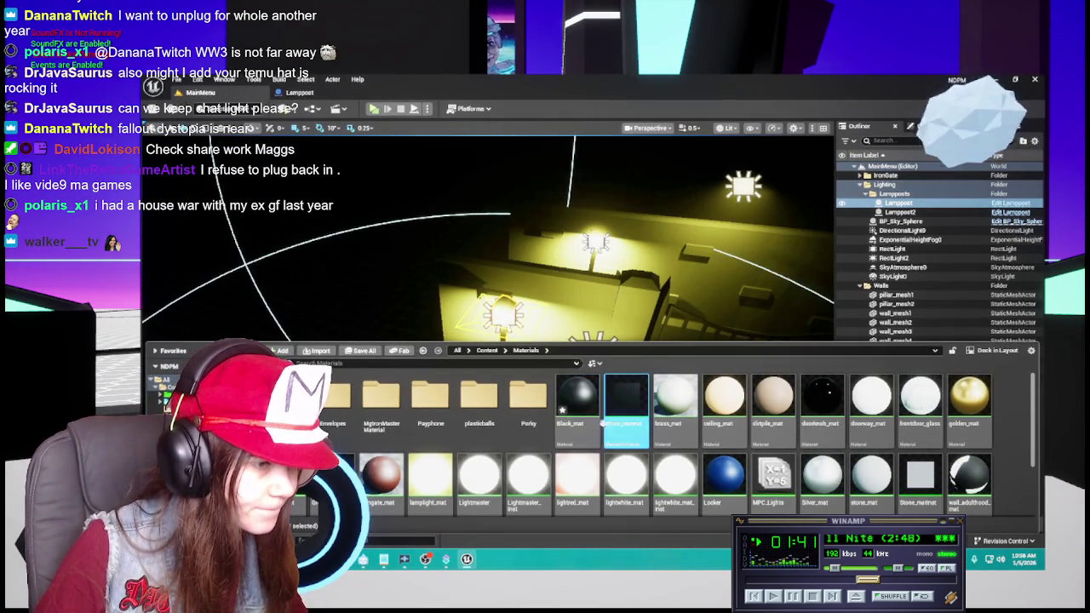
click(365, 350)
click(672, 421)
Rename Black_matinst to BlackMetal_matinst and open it for editing.
click(626, 400)
click(625, 424)
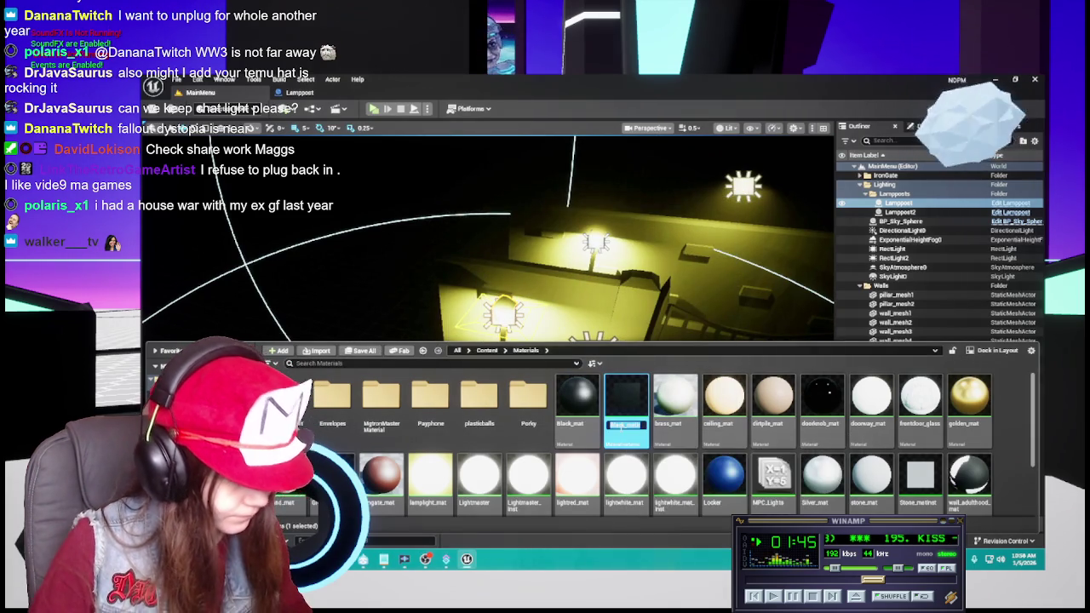
click(624, 424)
key(BackSpace)
key(BackSpace)
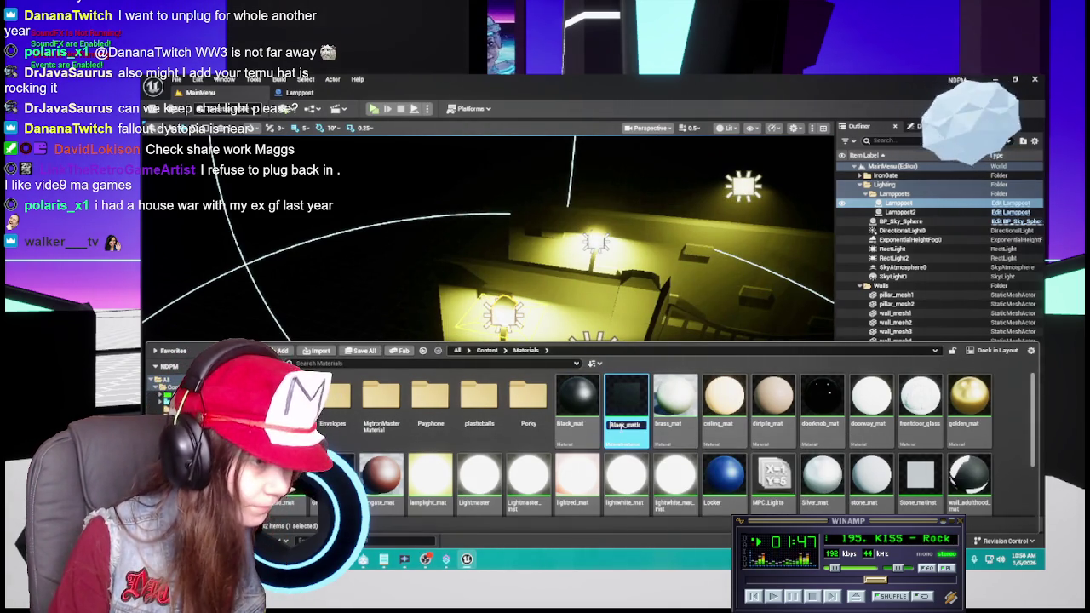
key(BackSpace)
key(BackSpace)
key(BackSpace)
text(Metal)
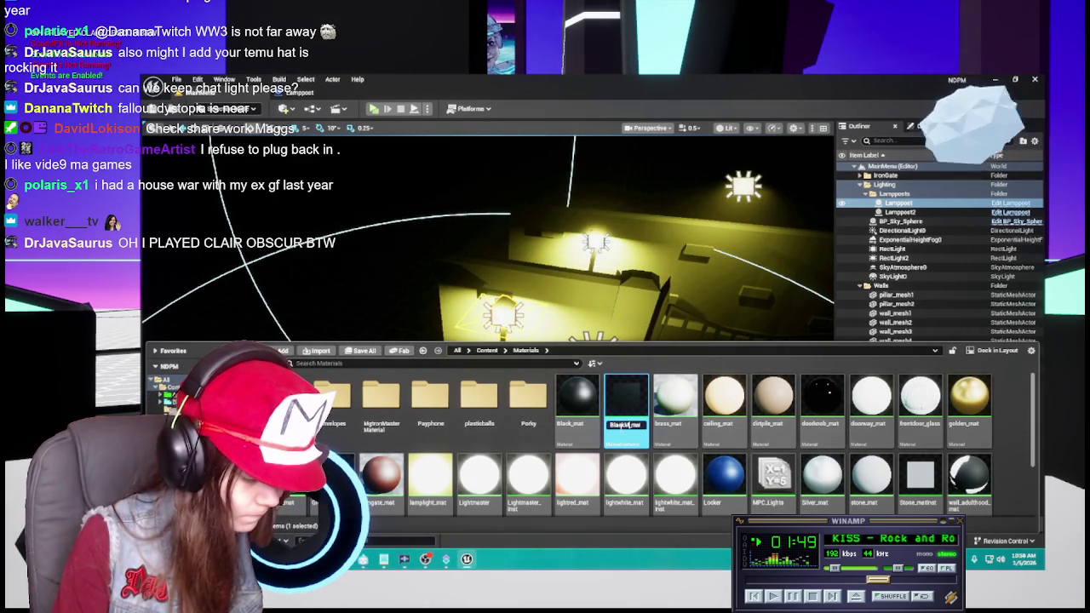
key(Return)
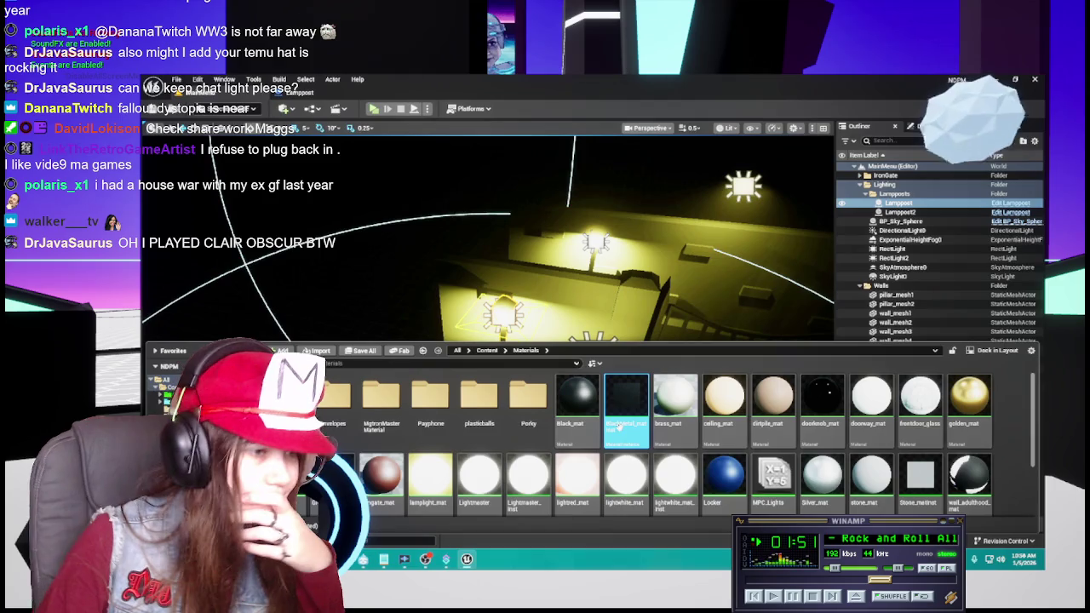
key(Return)
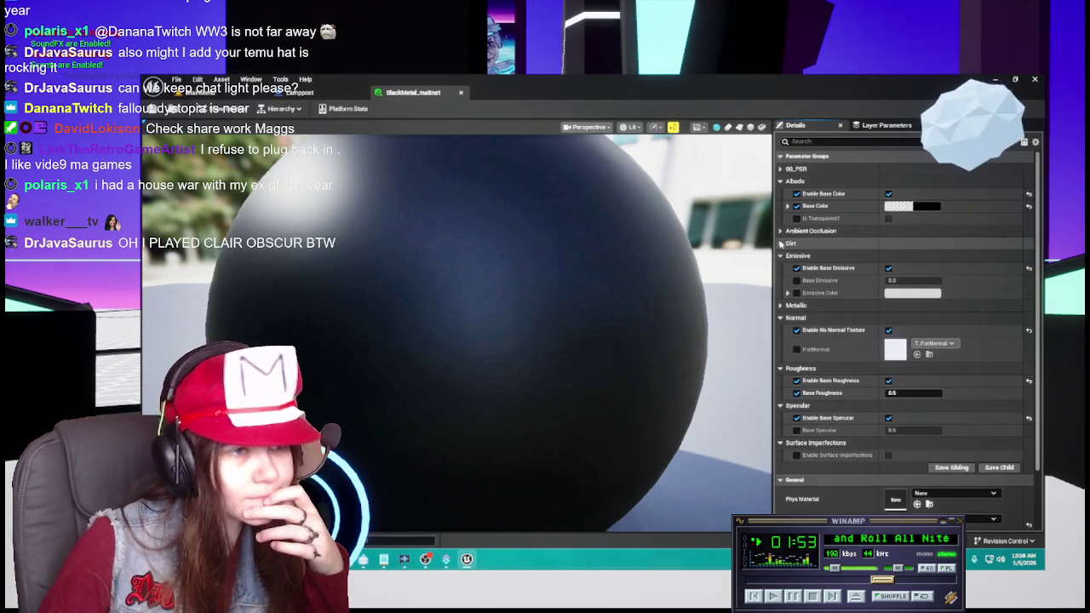
Enable the Metallic override and set Base Metallic to 0.5.
click(798, 304)
click(796, 317)
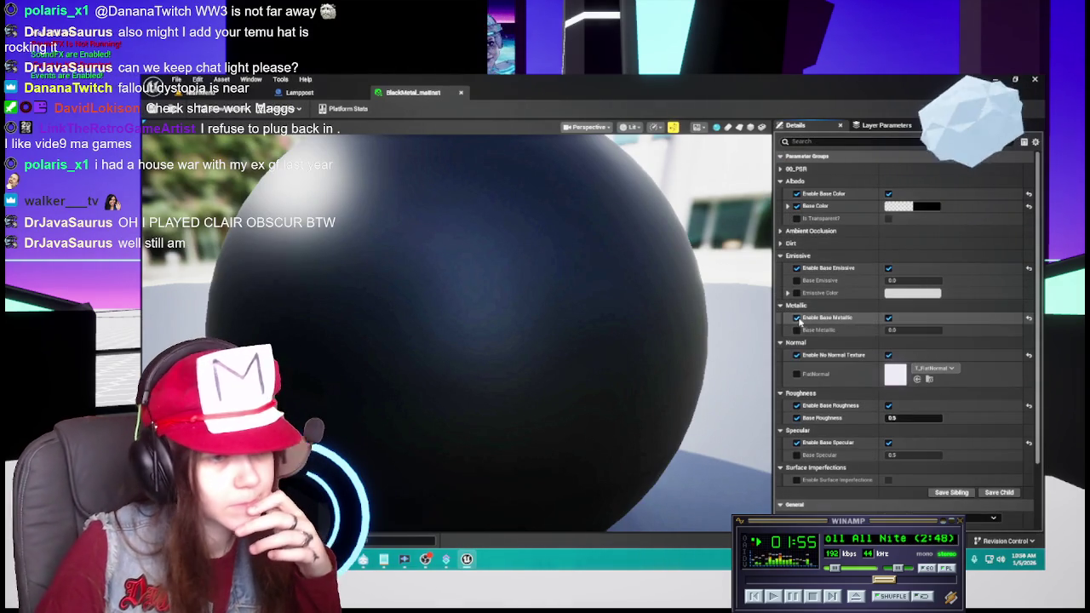
click(797, 329)
click(913, 331)
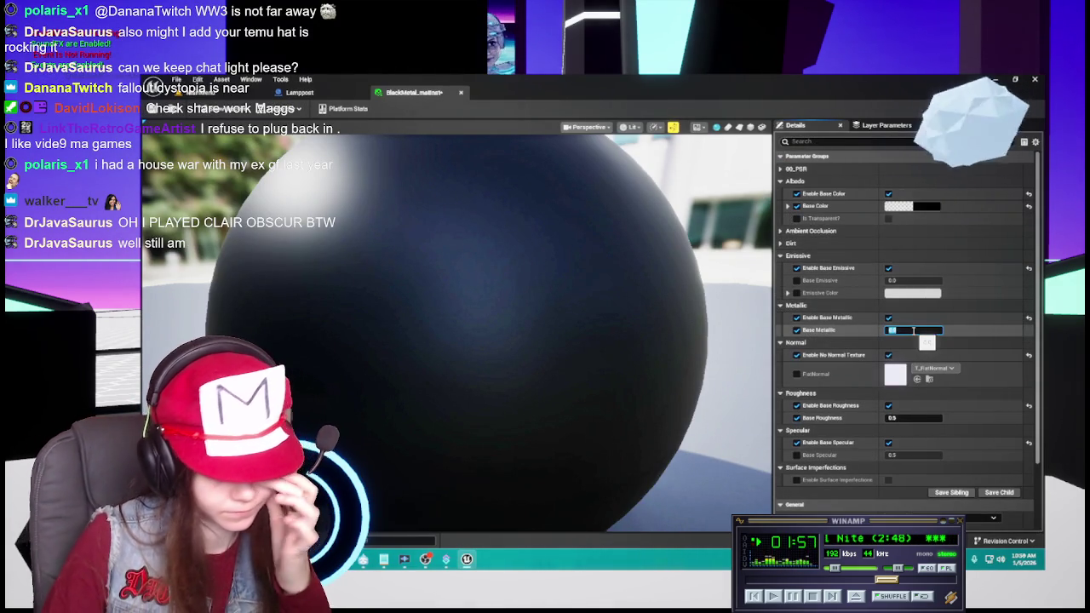
text(1)
key(Return)
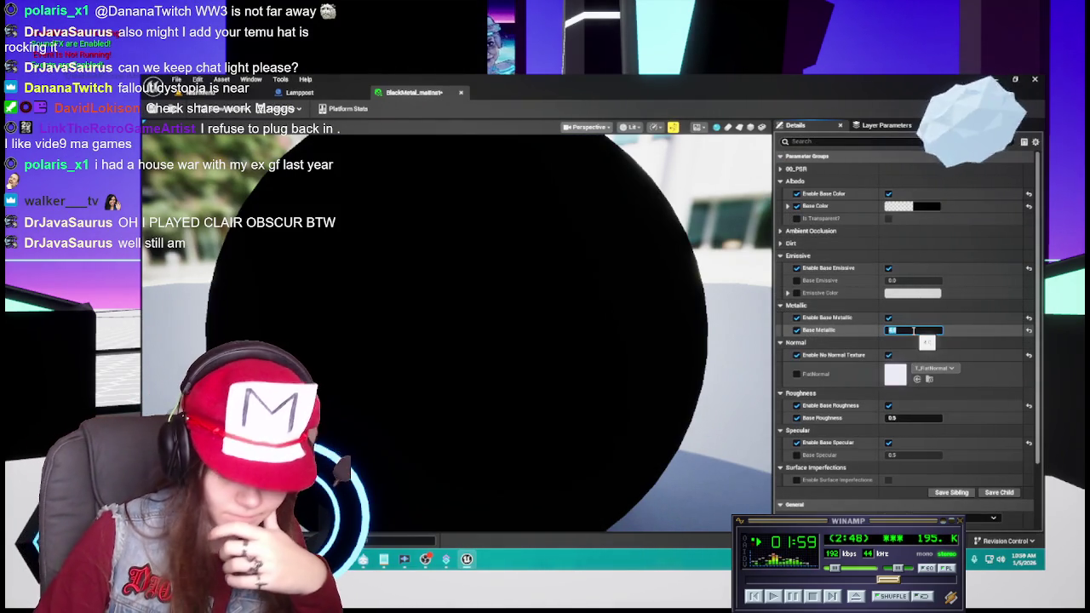
text(0.5)
key(Return)
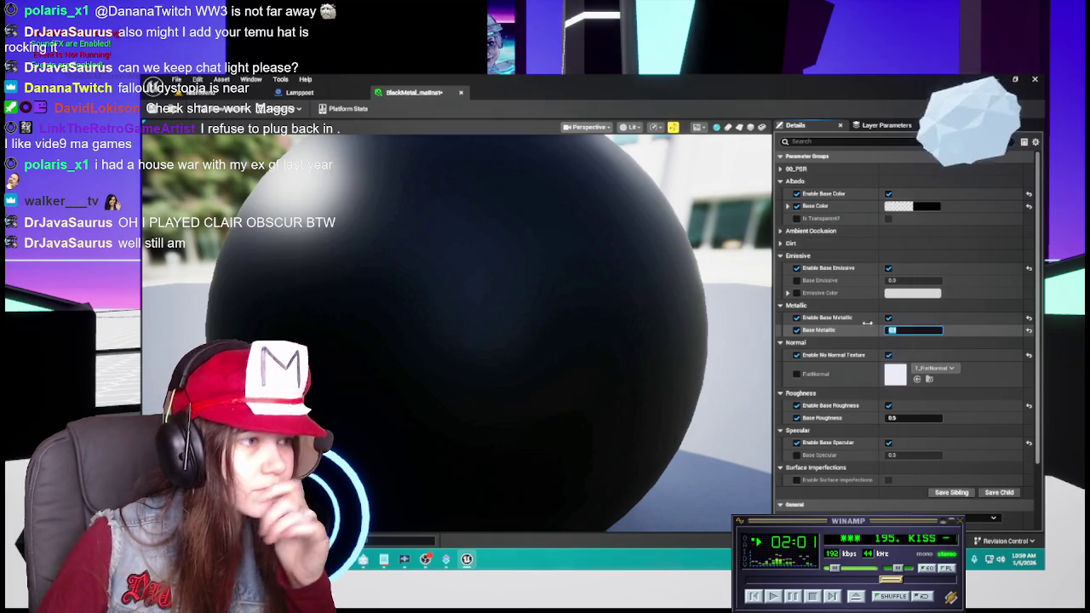
scroll(479, 282, down, 5)
scroll(479, 282, up, 5)
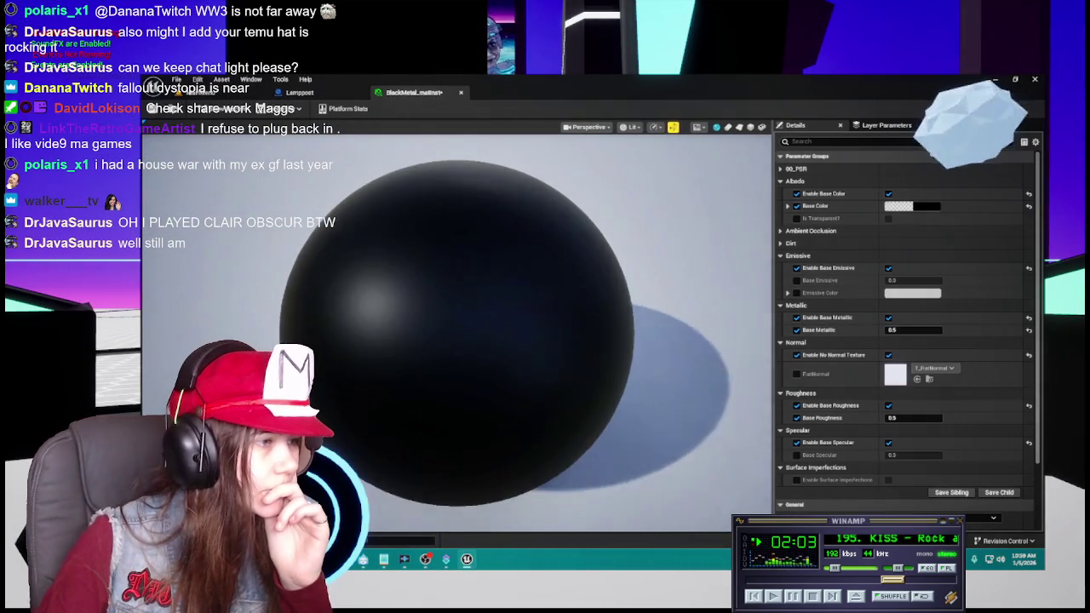
scroll(480, 281, down, 2)
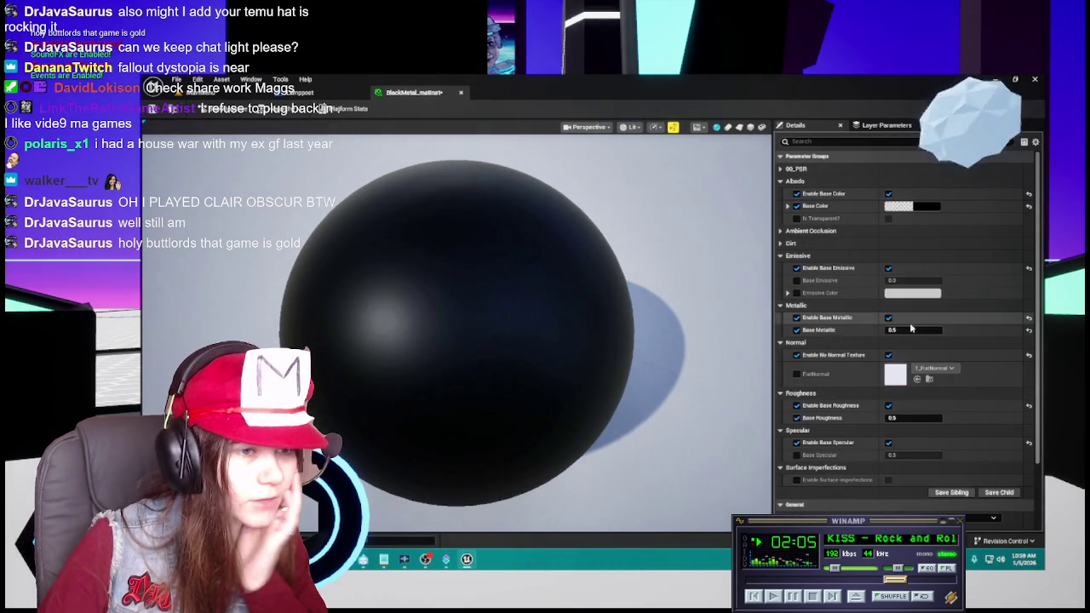
mouse_move(913, 329)
mouse_down()
mouse_move(927, 328)
mouse_move(912, 329)
mouse_up()
click(912, 330)
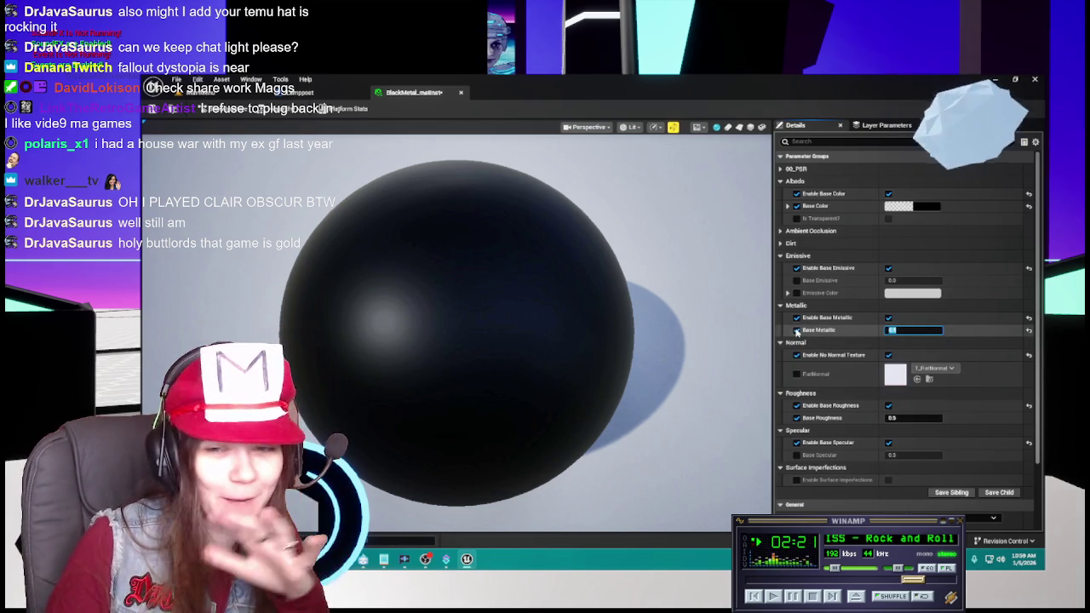
Re-toggle the Base Metallic override, collapse the Metallic group, and return to the level.
click(797, 331)
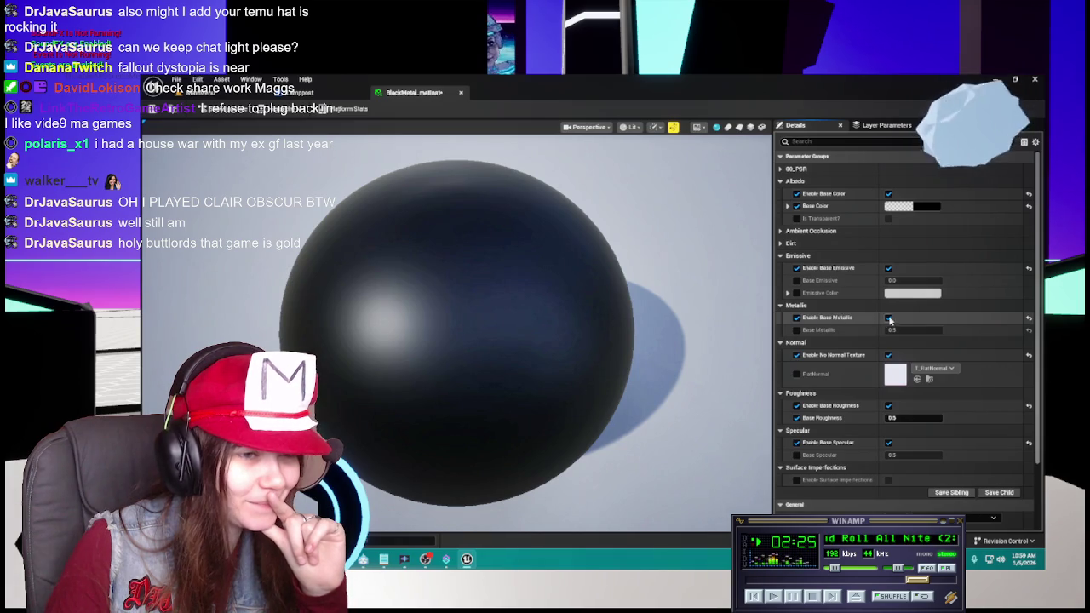
click(889, 317)
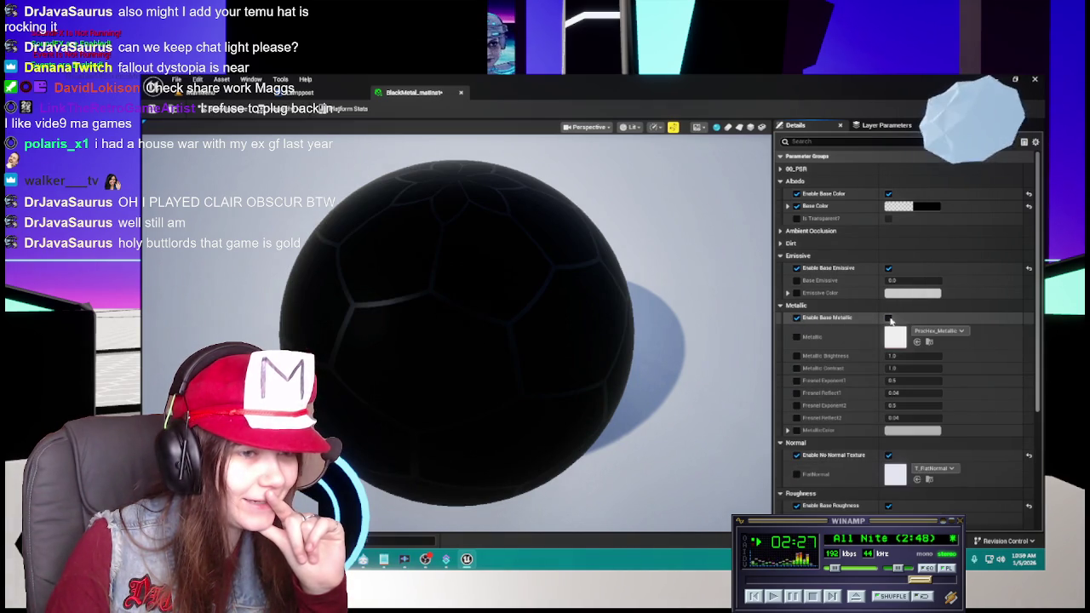
click(889, 317)
click(797, 331)
click(904, 331)
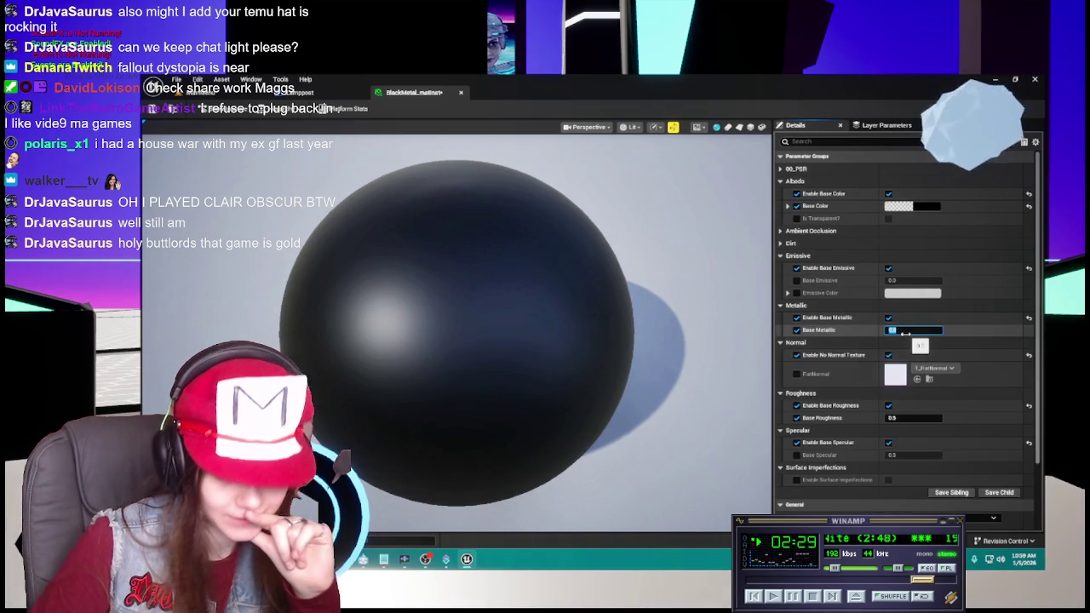
click(780, 305)
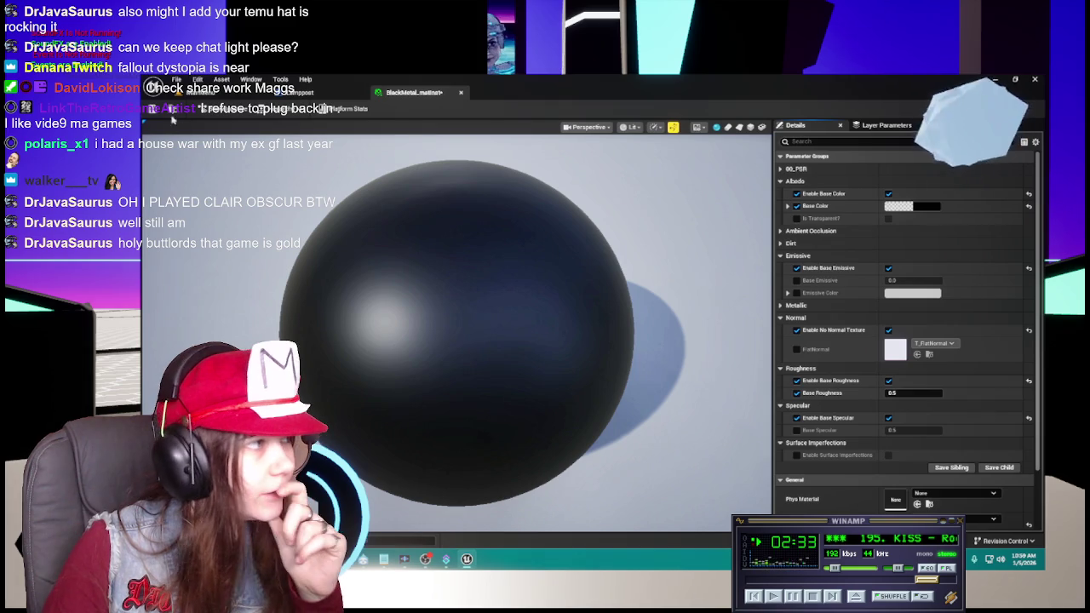
click(314, 94)
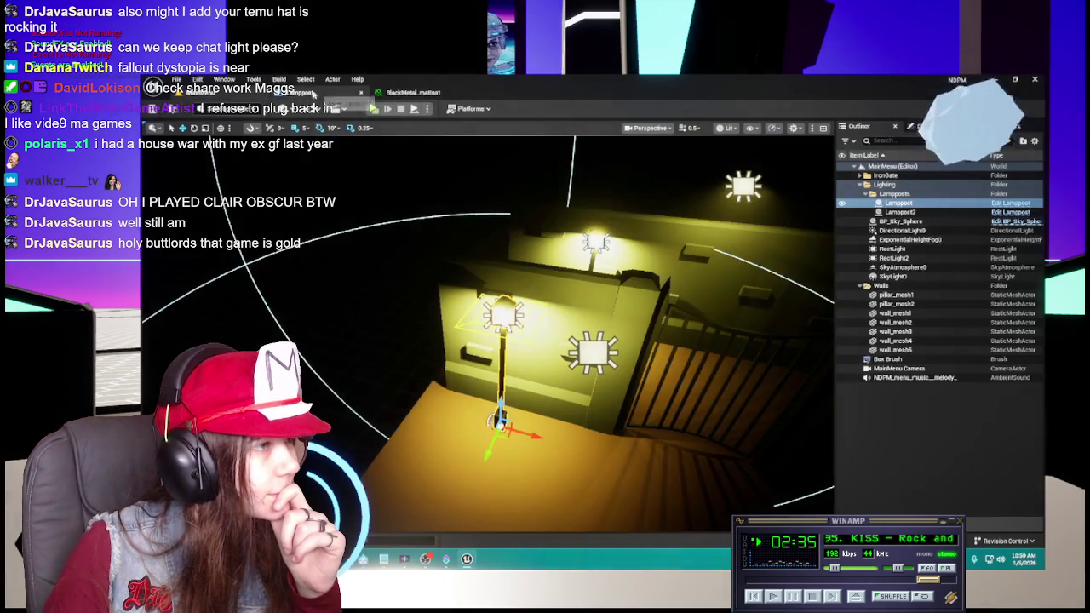
In the Materials folder, rename the black metal instance to Black_matinst.
click(413, 92)
click(298, 92)
click(213, 92)
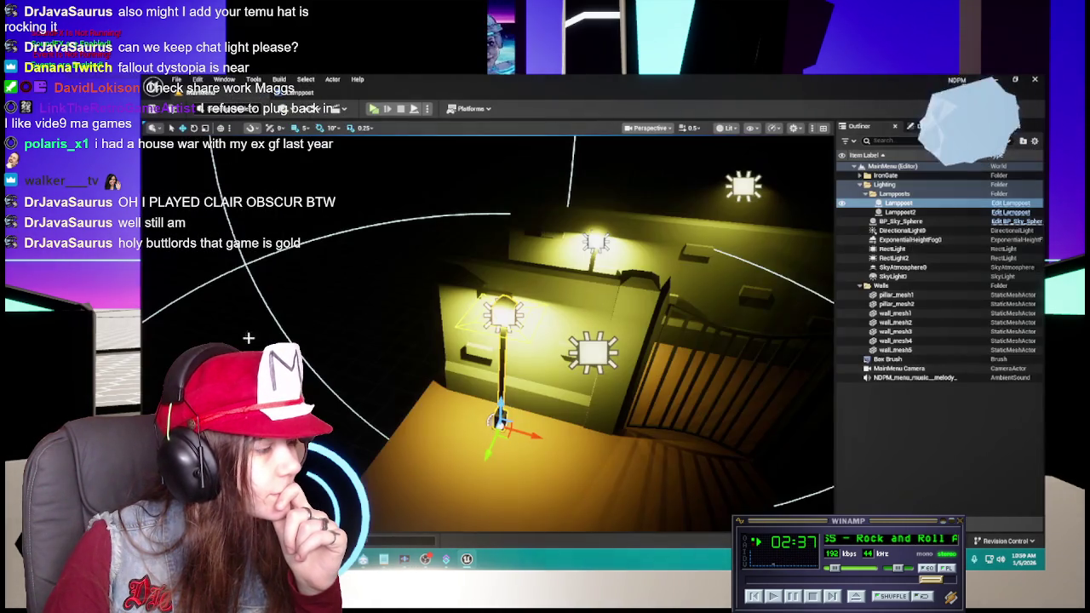
key(ctrl+space)
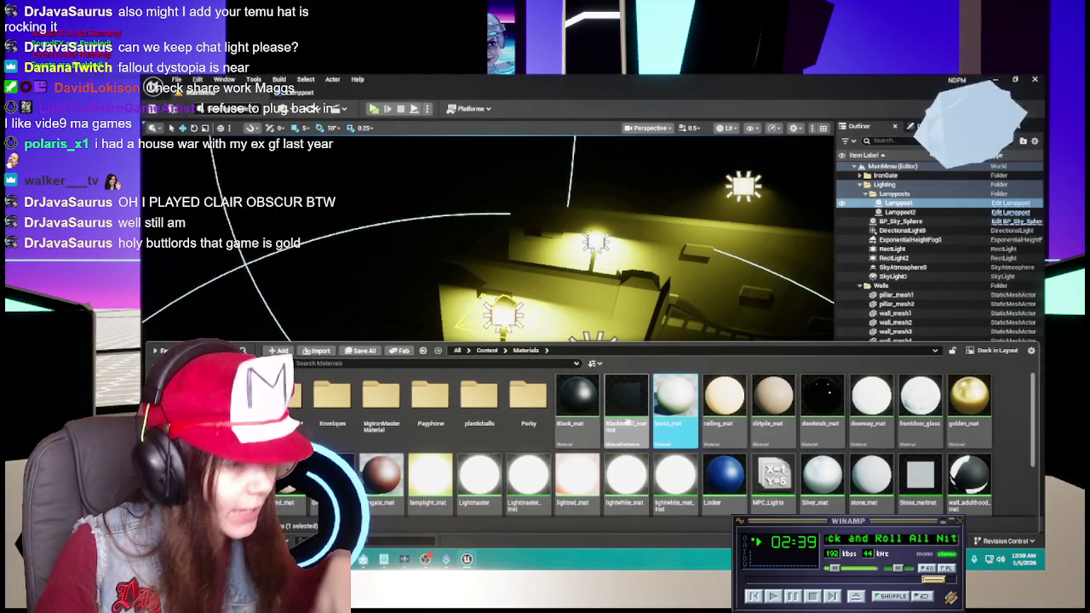
click(626, 423)
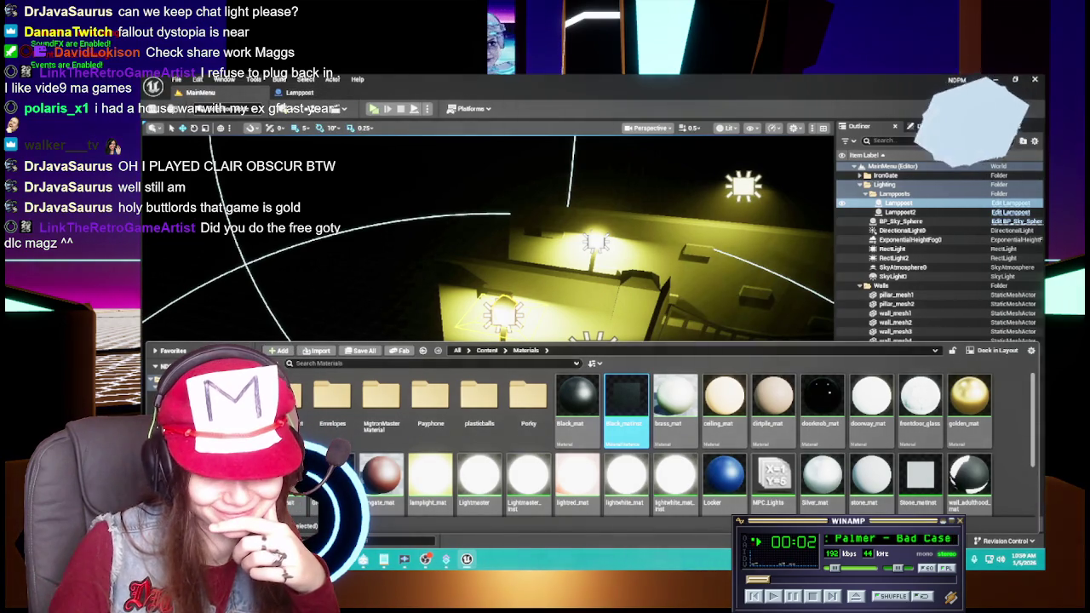
Skip ahead several music tracks, then select the Black_matinst asset.
click(834, 596)
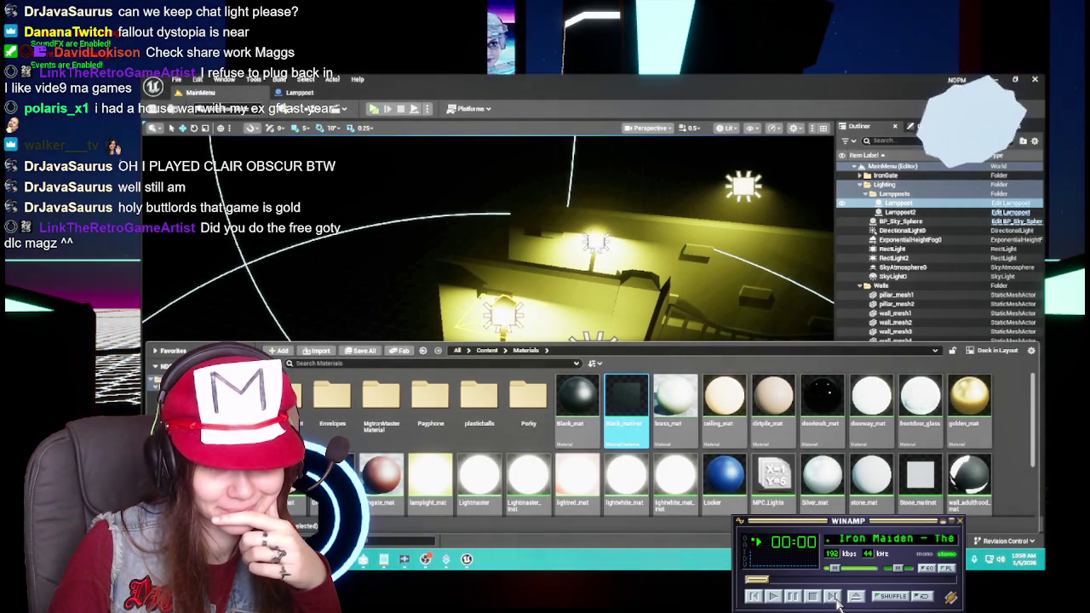
click(834, 596)
click(834, 596)
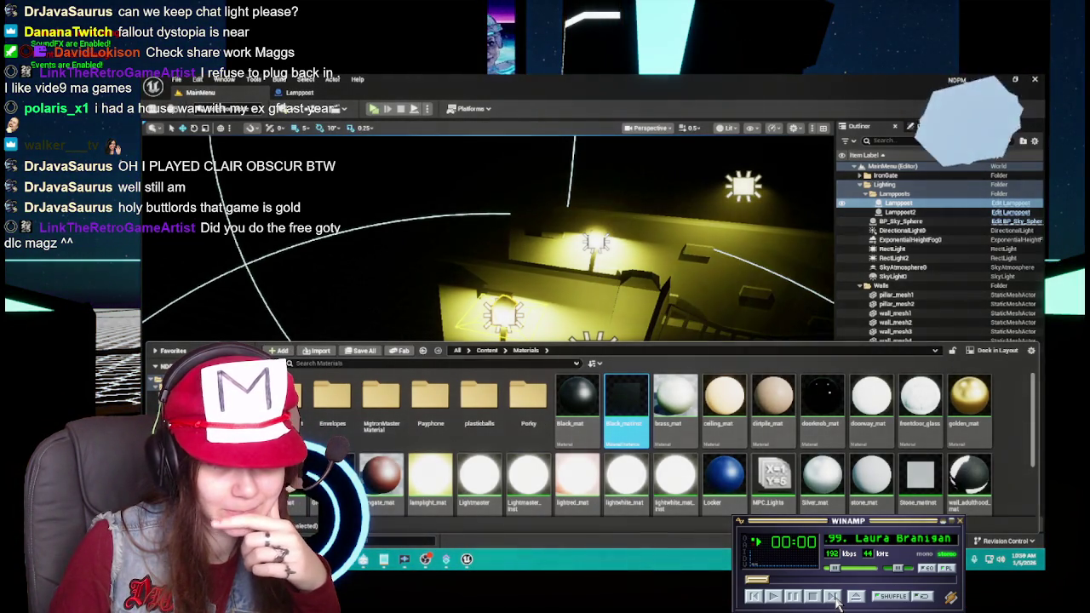
click(834, 596)
click(834, 597)
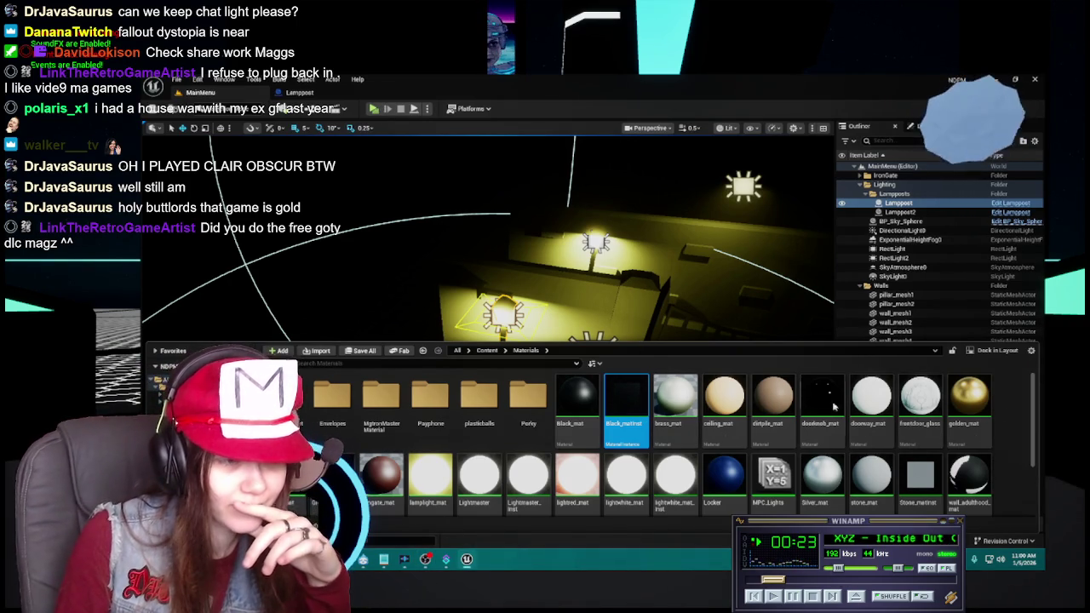
click(629, 405)
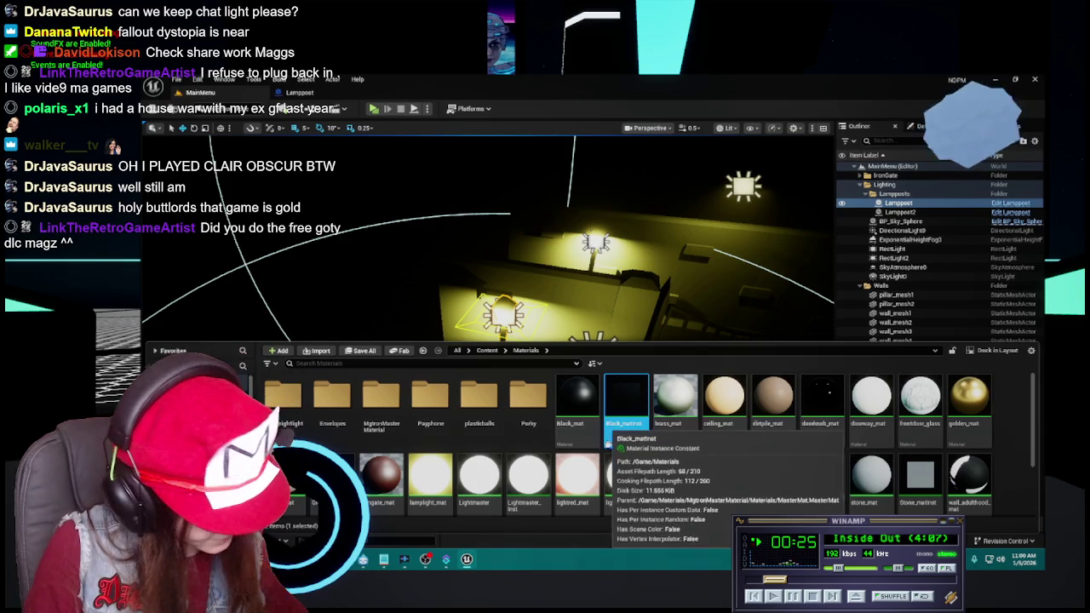
Assign Black_matinst to Element 0 of the Lamppost mesh's materials.
key(ctrl+space)
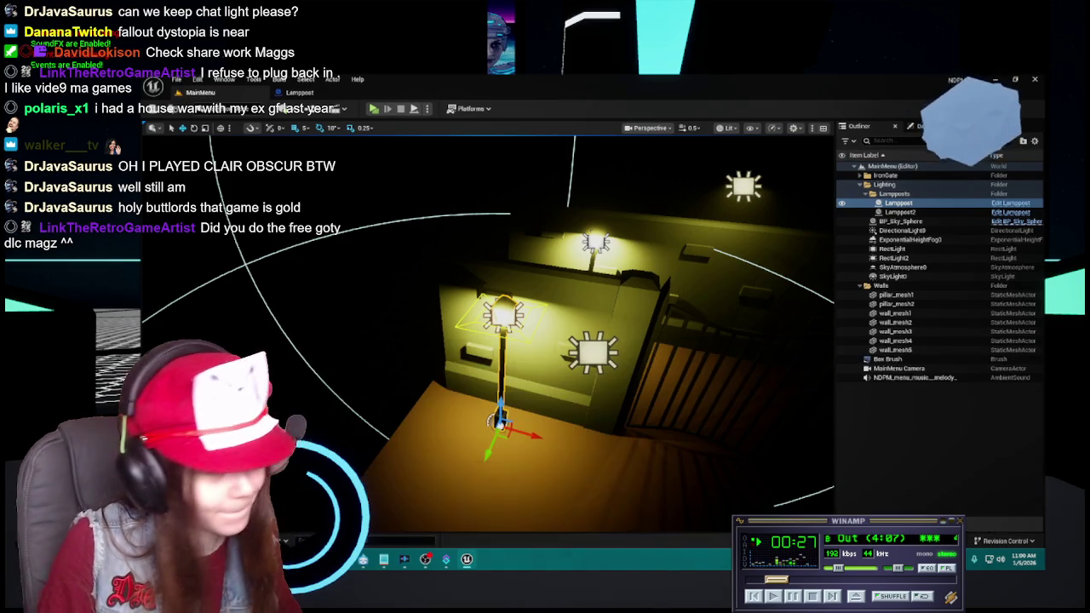
key(ctrl+space)
key(ctrl+space)
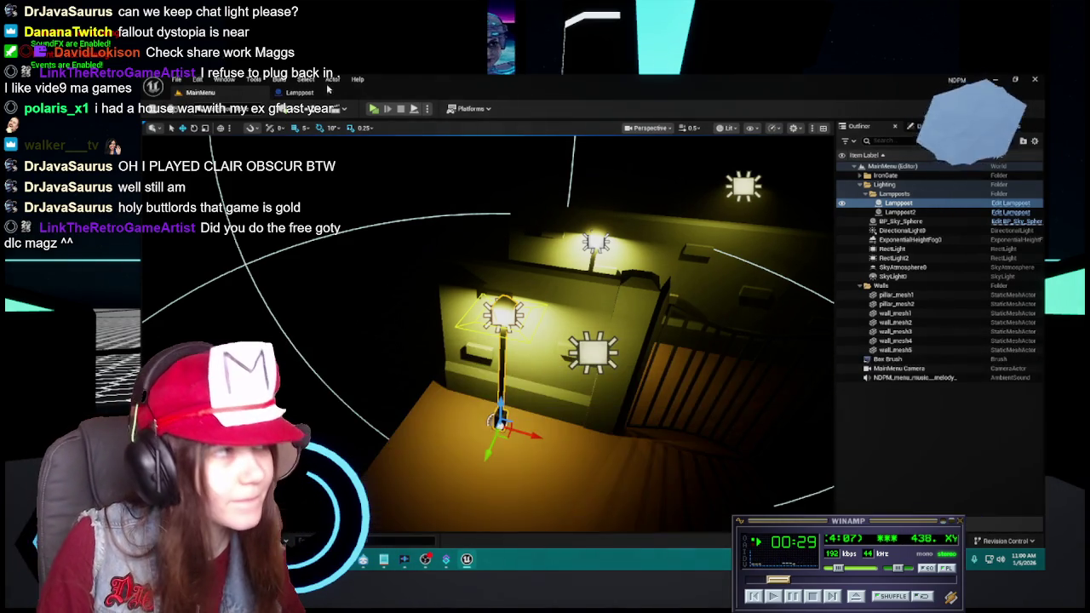
key(ctrl+e)
click(985, 345)
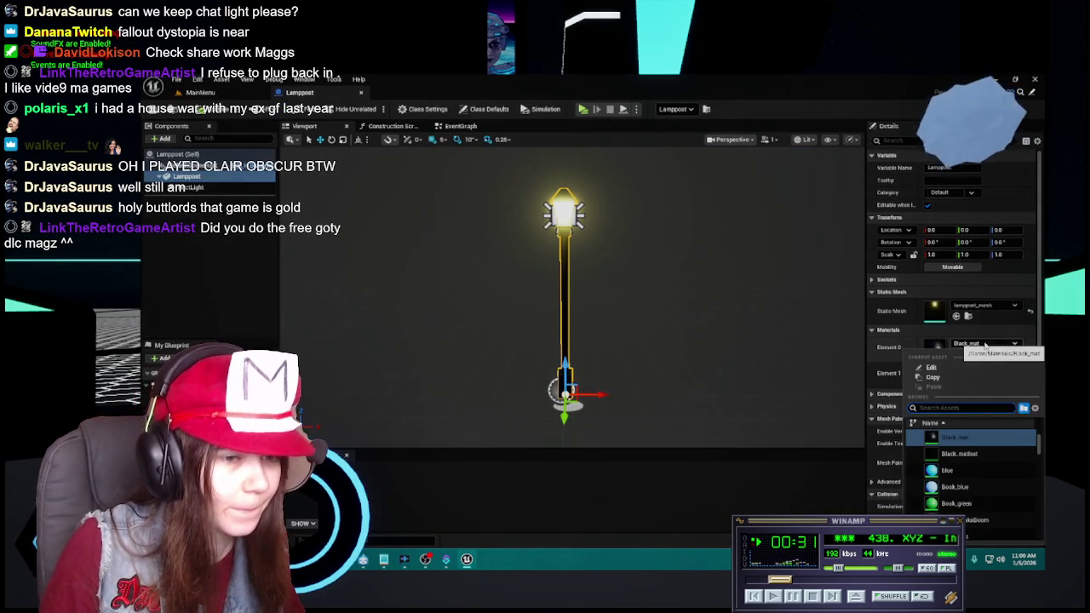
click(954, 439)
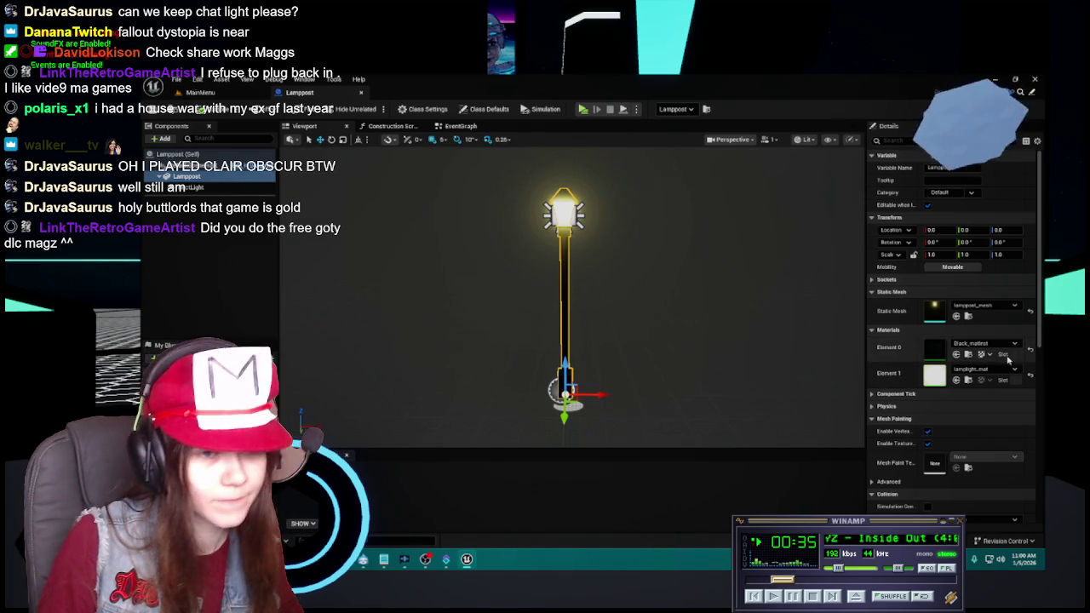
key(ctrl+space)
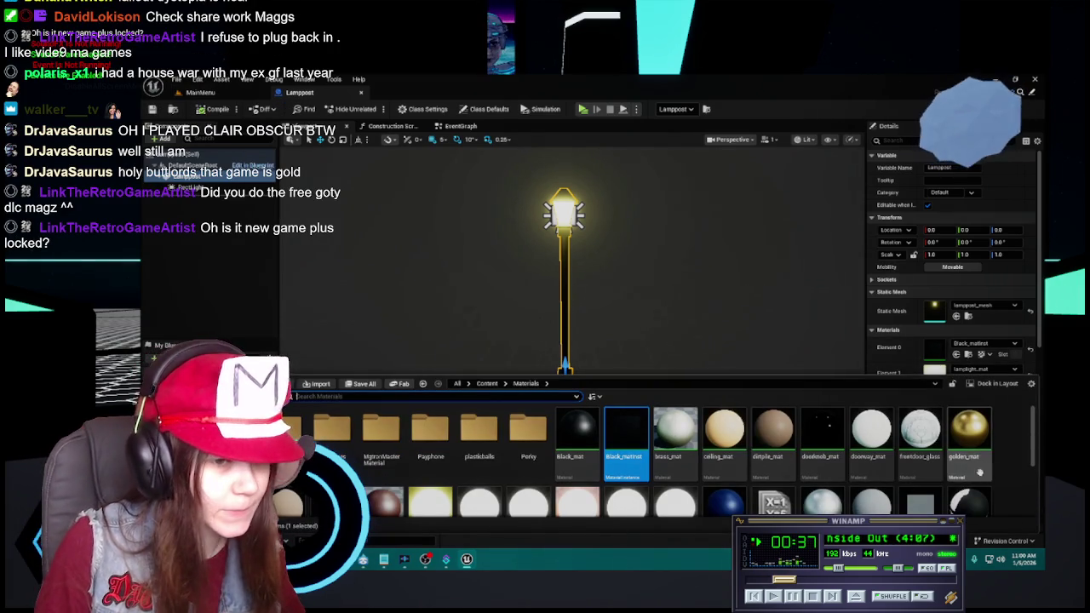
scroll(647, 459, down, 1)
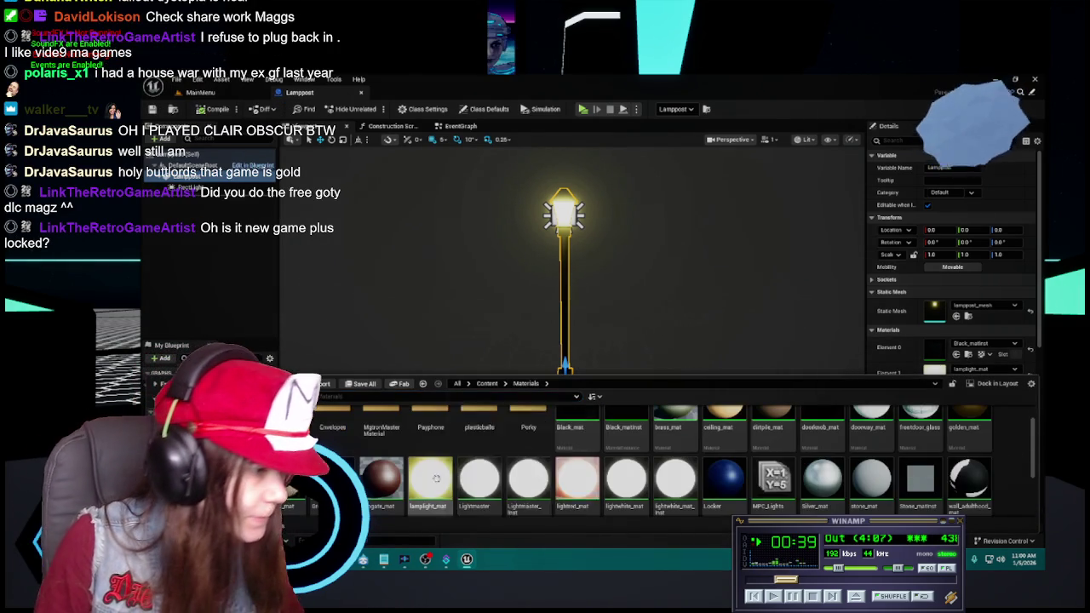
Select lamplight_mat and inspect its Emissive_Strength node.
click(432, 478)
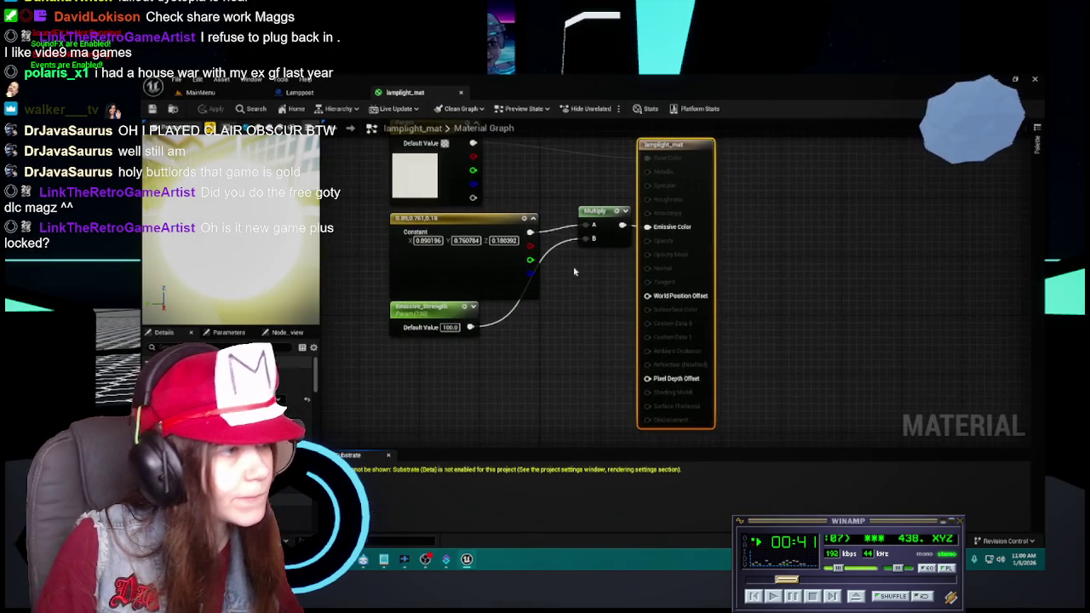
scroll(673, 323, up, 2)
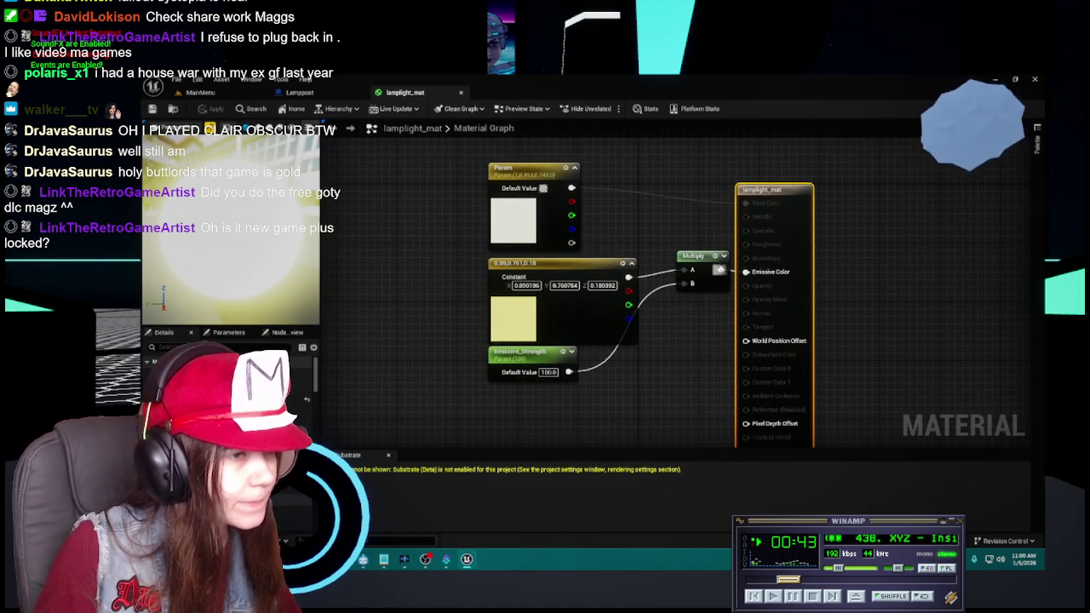
click(546, 361)
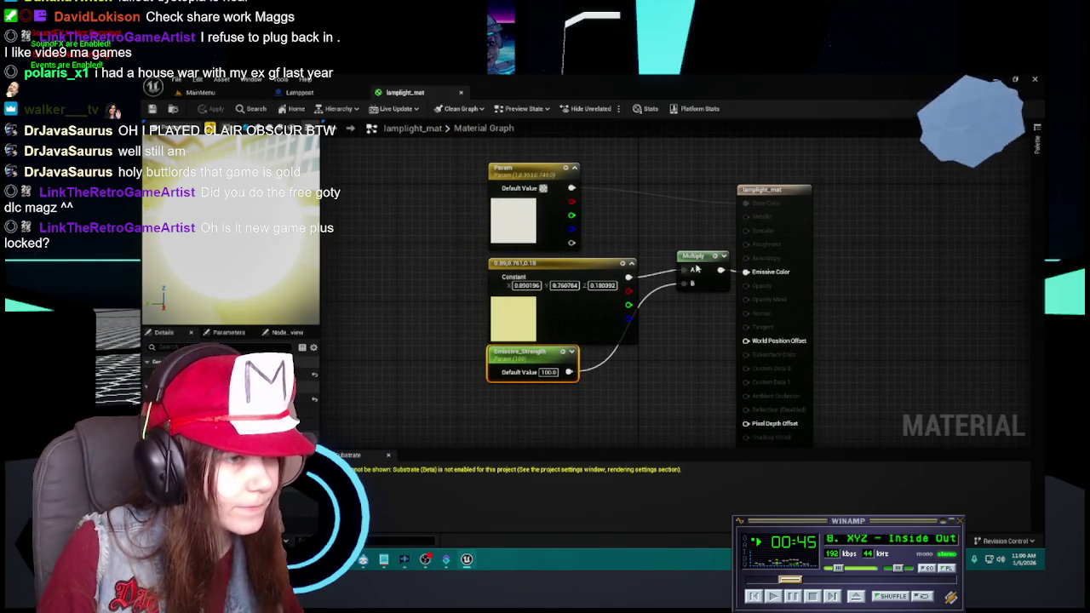
click(693, 377)
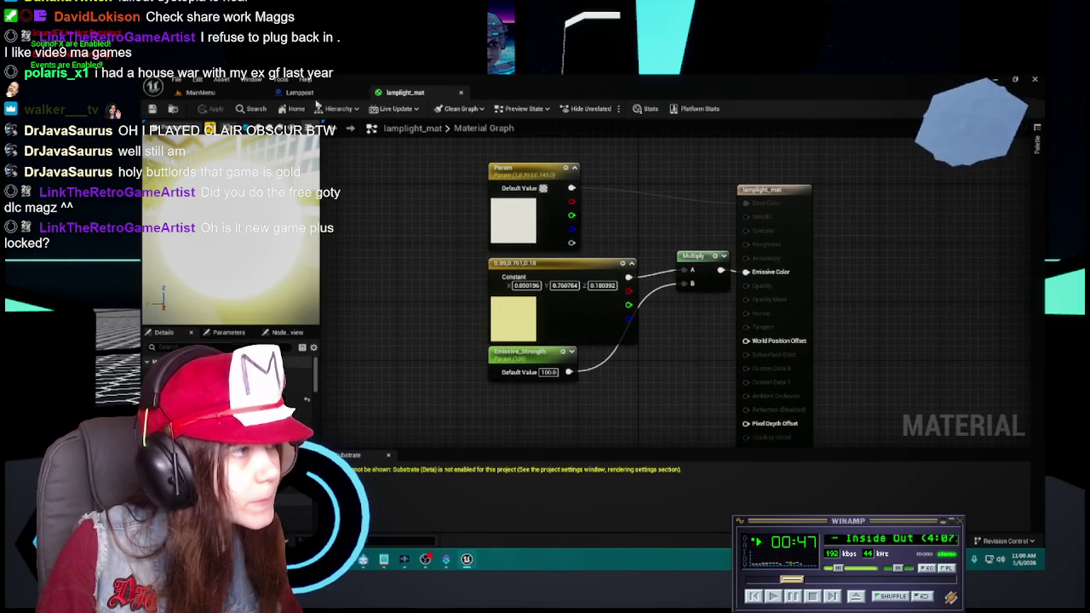
Create a new material instance named Lamplight_matinst and open it for editing.
click(299, 92)
click(200, 92)
key(ctrl+space)
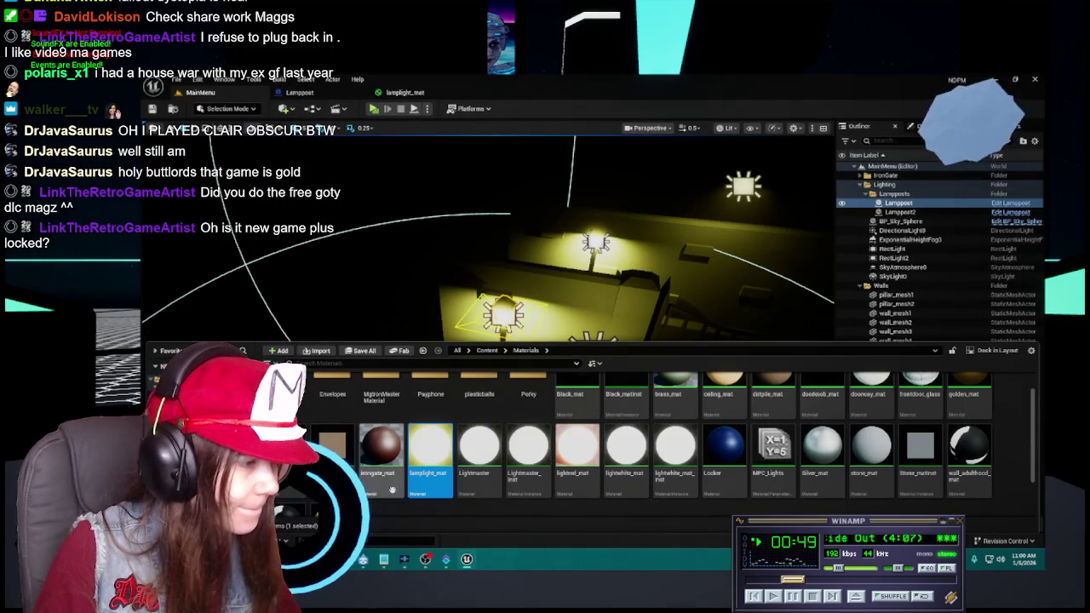
right_click(366, 434)
click(375, 512)
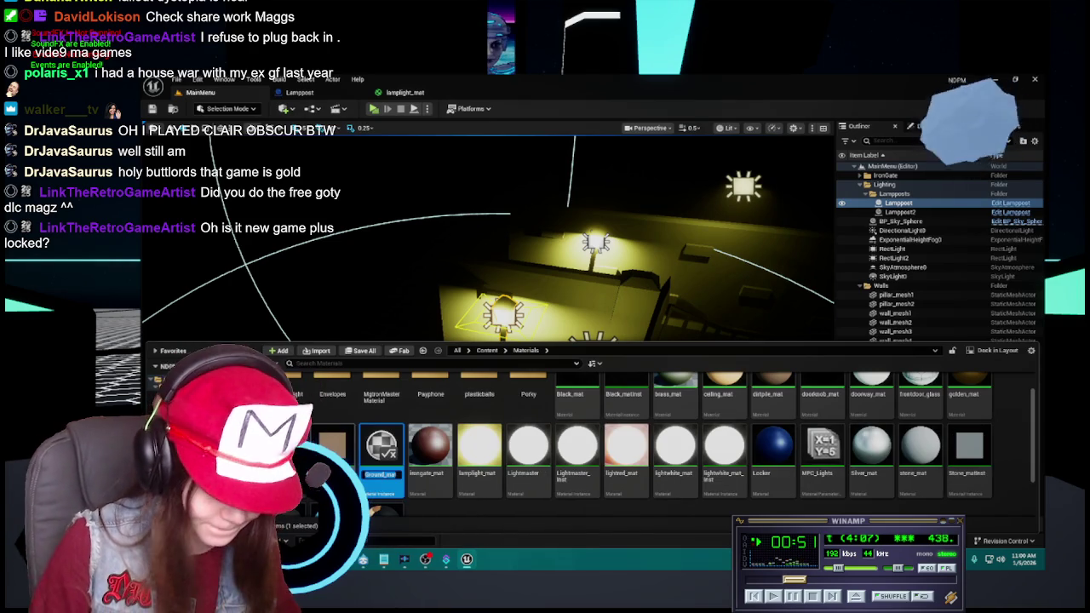
key(BackSpace)
key(BackSpace)
key(BackSpace)
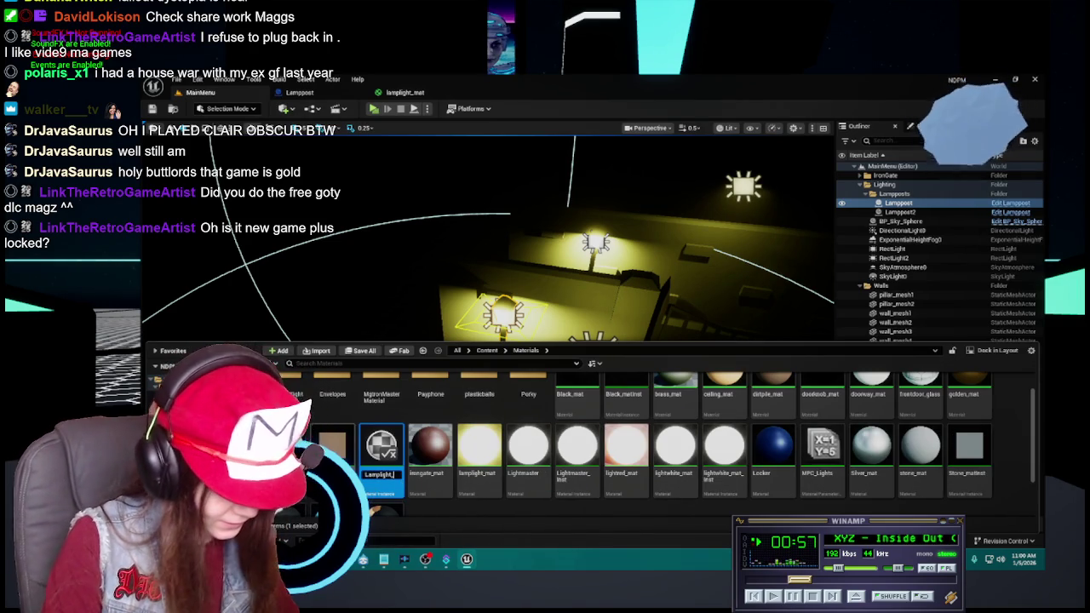
mouse_move(381, 443)
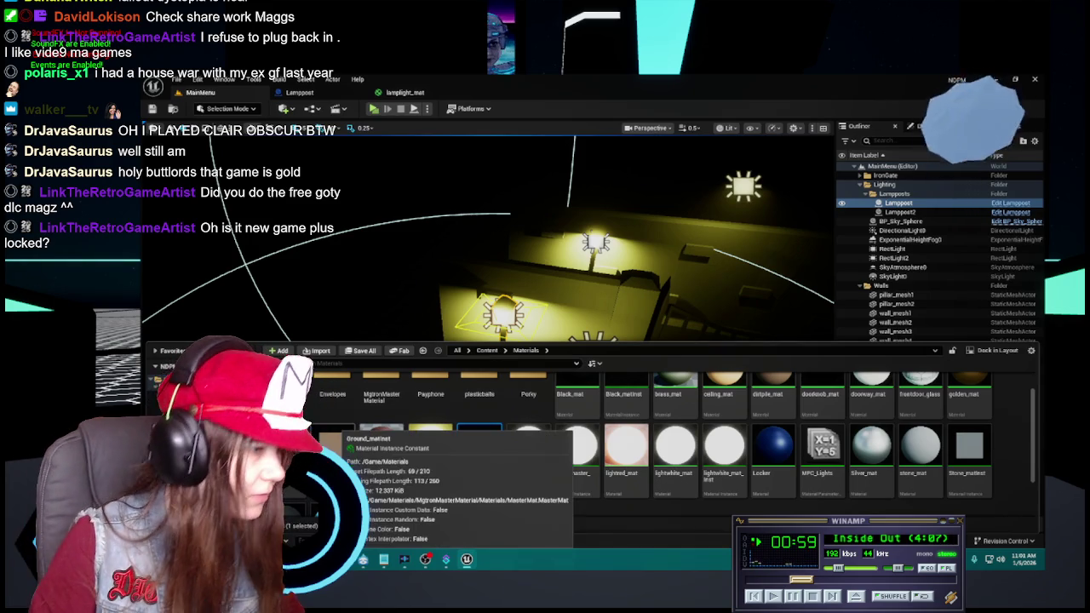
double_click(479, 447)
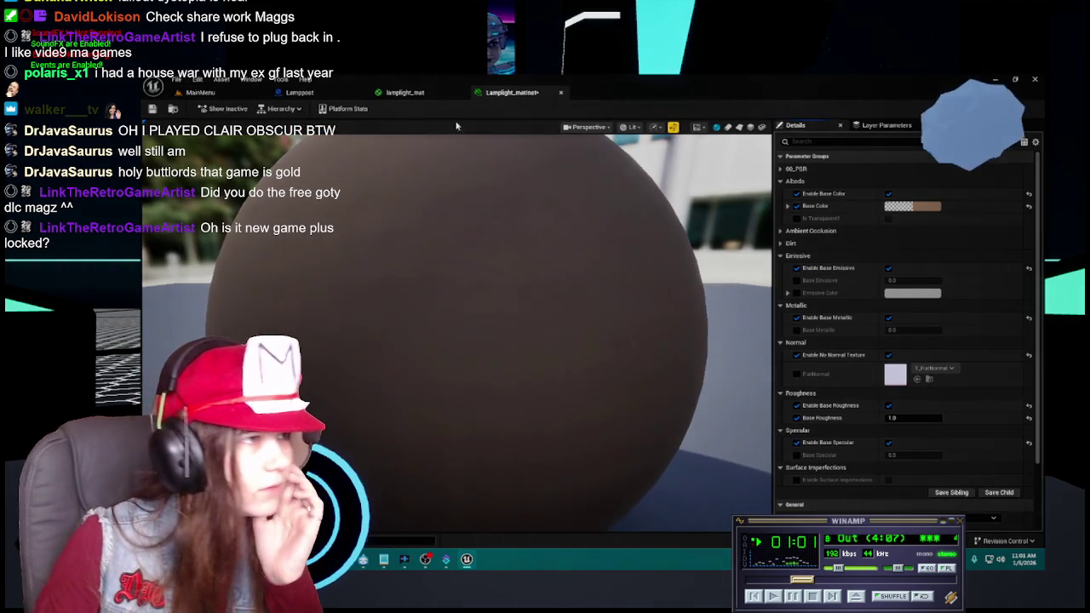
Copy lamplight_mat's Param node colour into Lamplight_matinst's base colour (near-white).
click(402, 92)
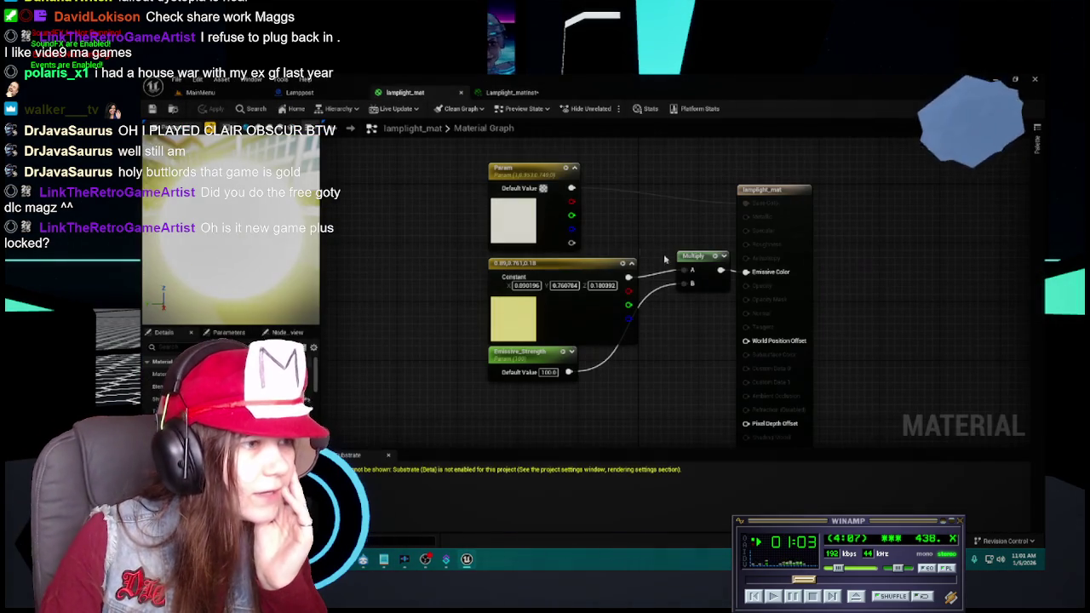
double_click(512, 212)
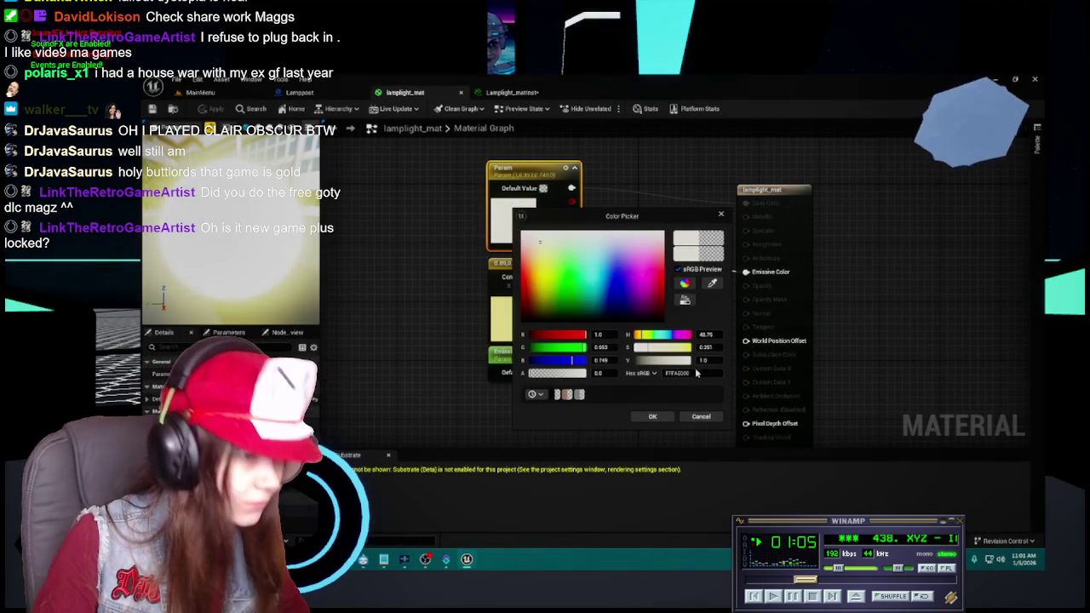
click(700, 417)
click(511, 92)
click(910, 206)
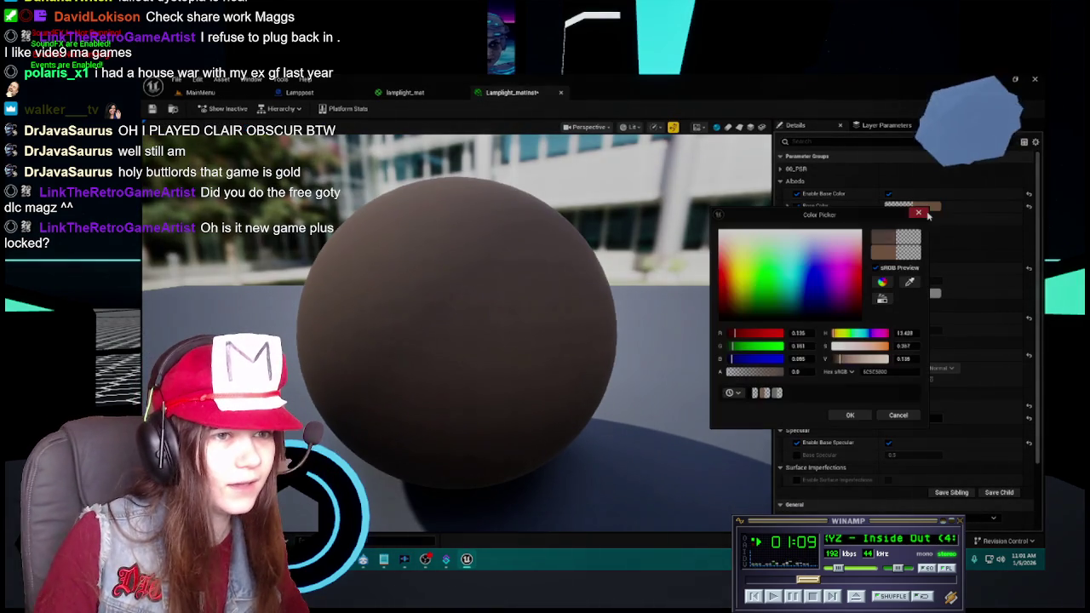
text(FFFAE000)
key(Return)
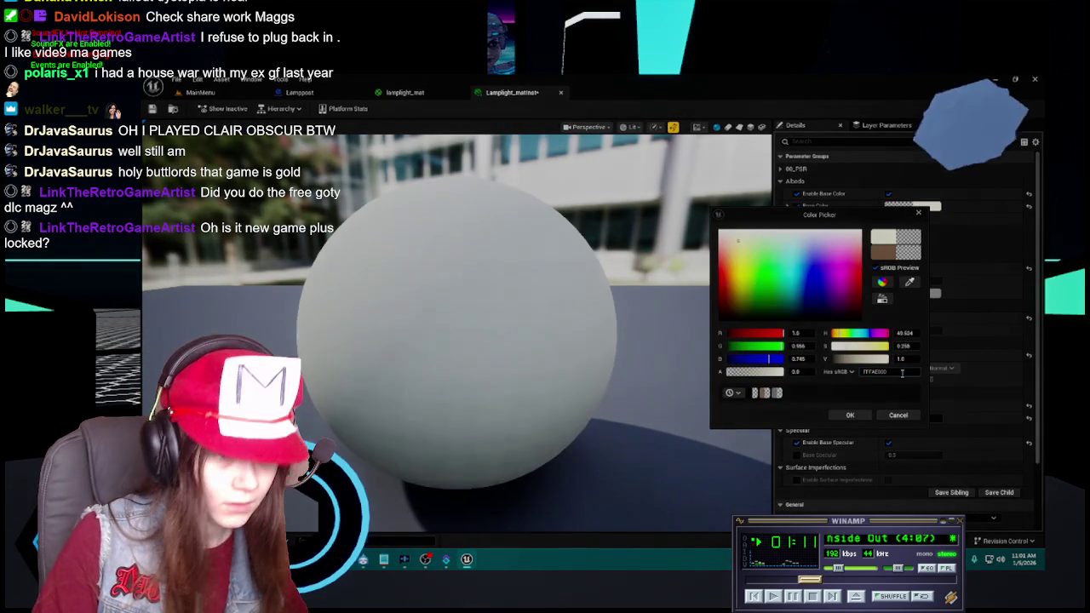
click(849, 416)
Try a Base Emissive of 100 against the level lamp, then set it back to 1.0.
click(921, 280)
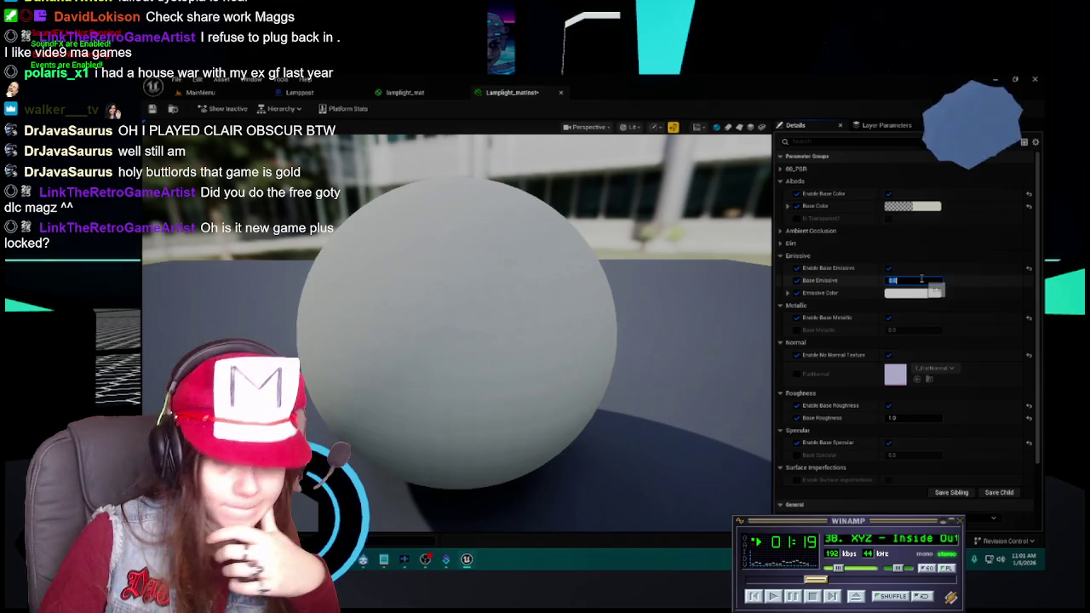
text(00)
key(Return)
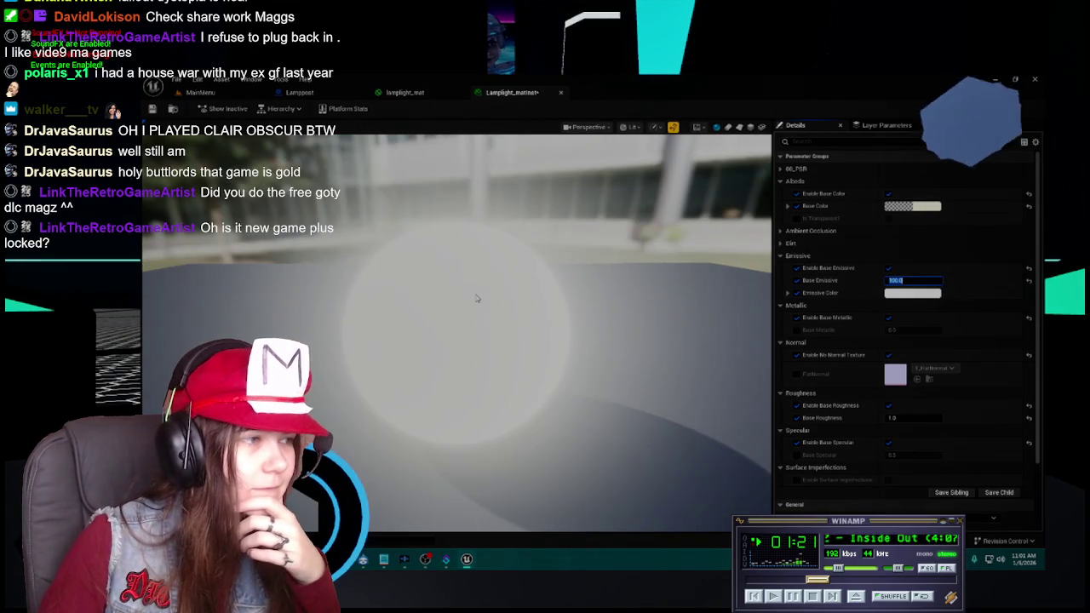
click(405, 92)
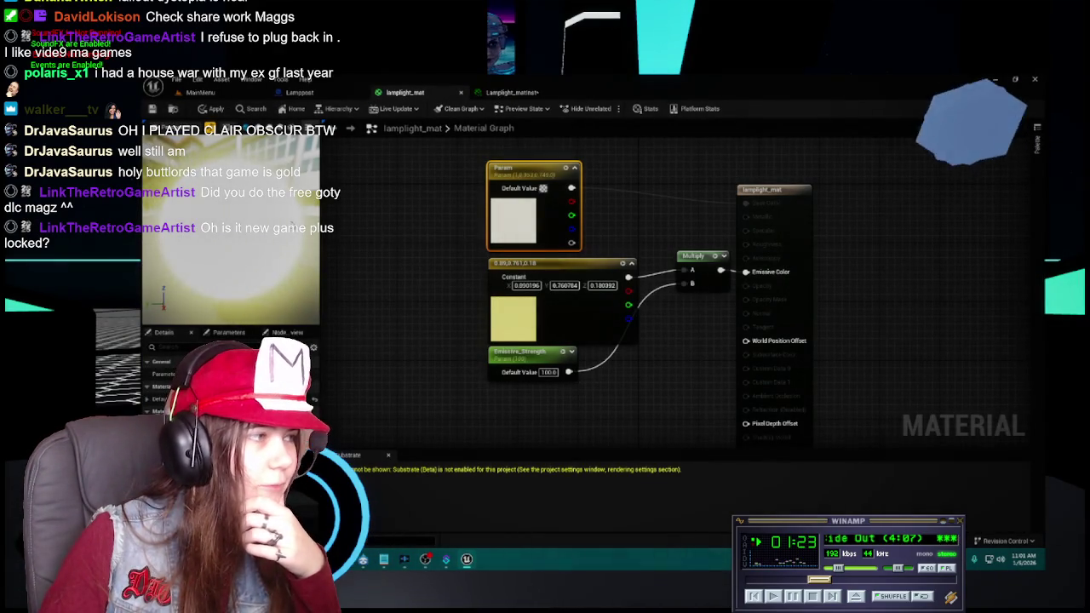
click(299, 92)
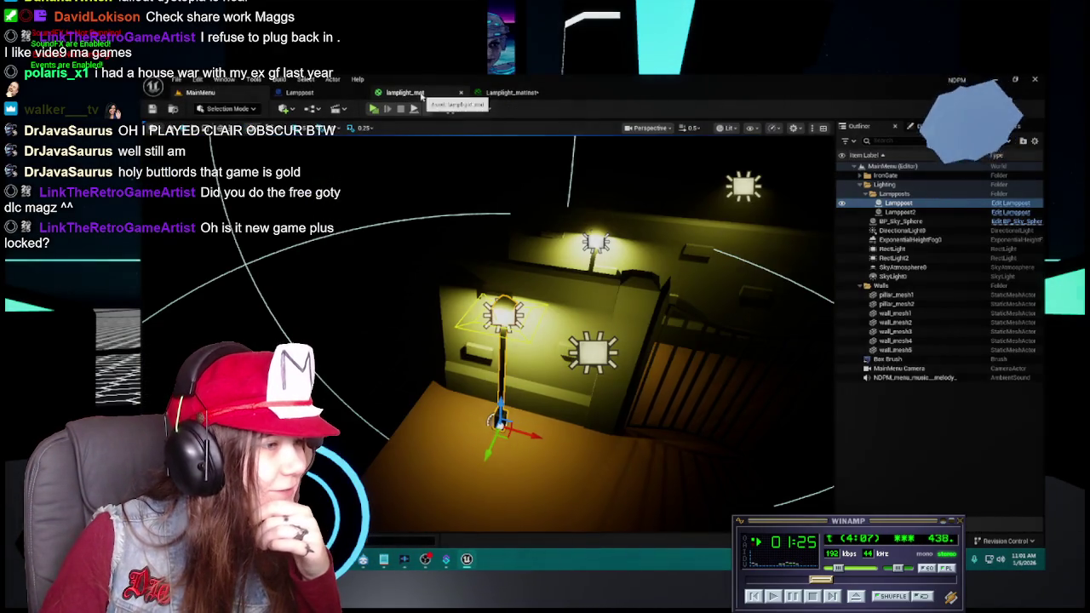
click(404, 92)
click(485, 94)
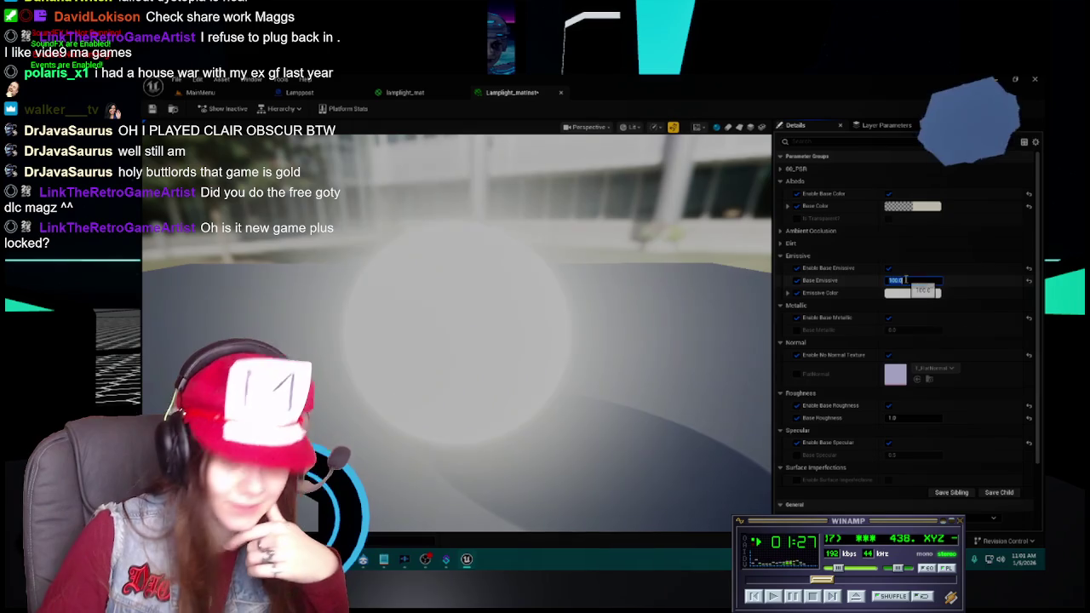
text(1)
key(Return)
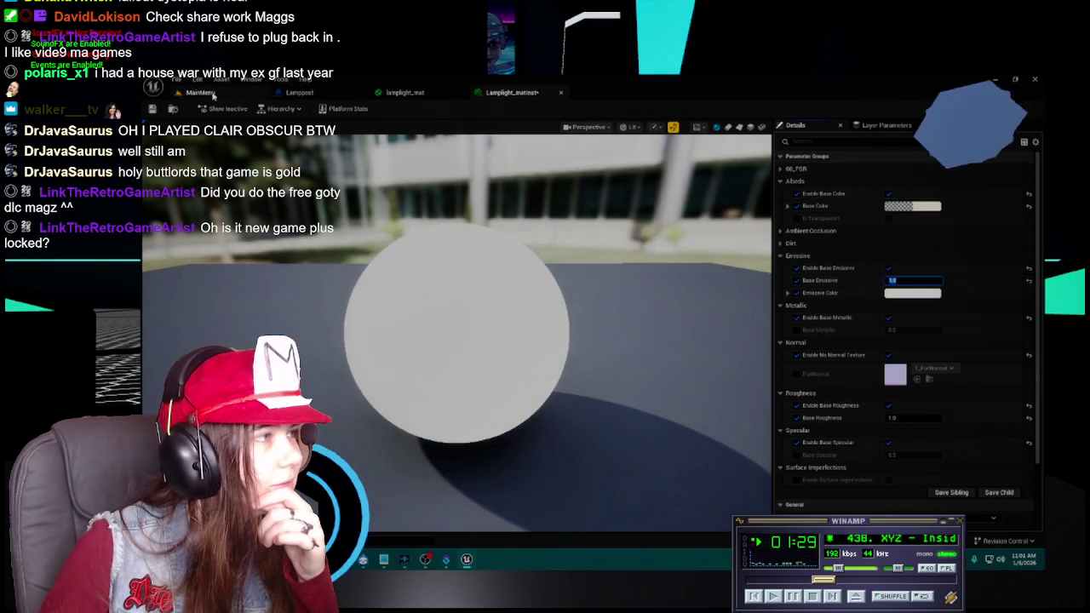
click(298, 92)
click(511, 92)
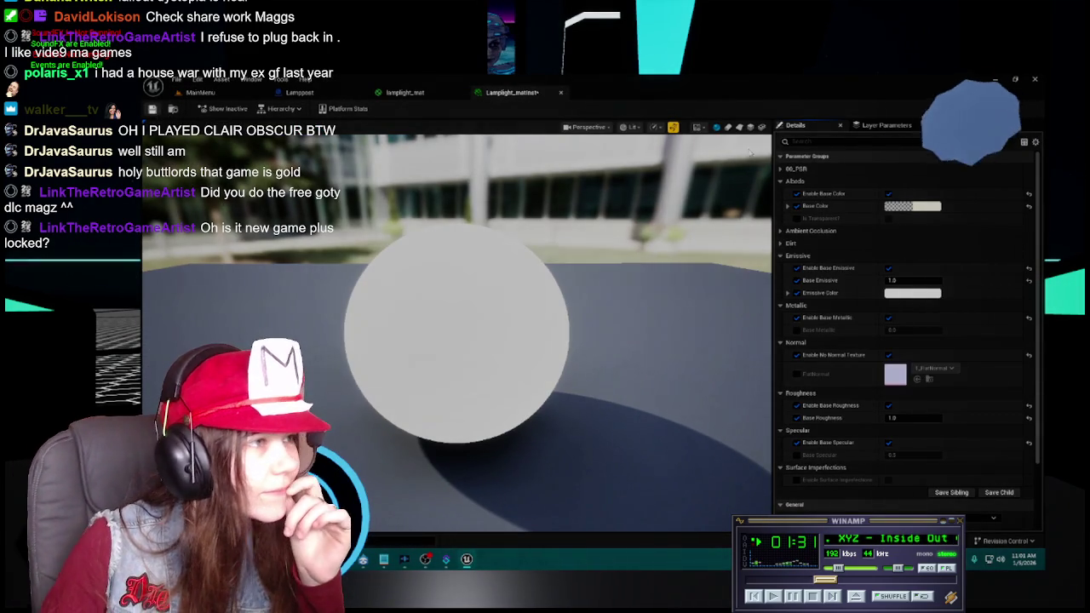
Copy lamplight_mat's yellow Constant colour (0.89, 0.761, 0.181) into the instance's emissive colour.
click(404, 92)
double_click(550, 295)
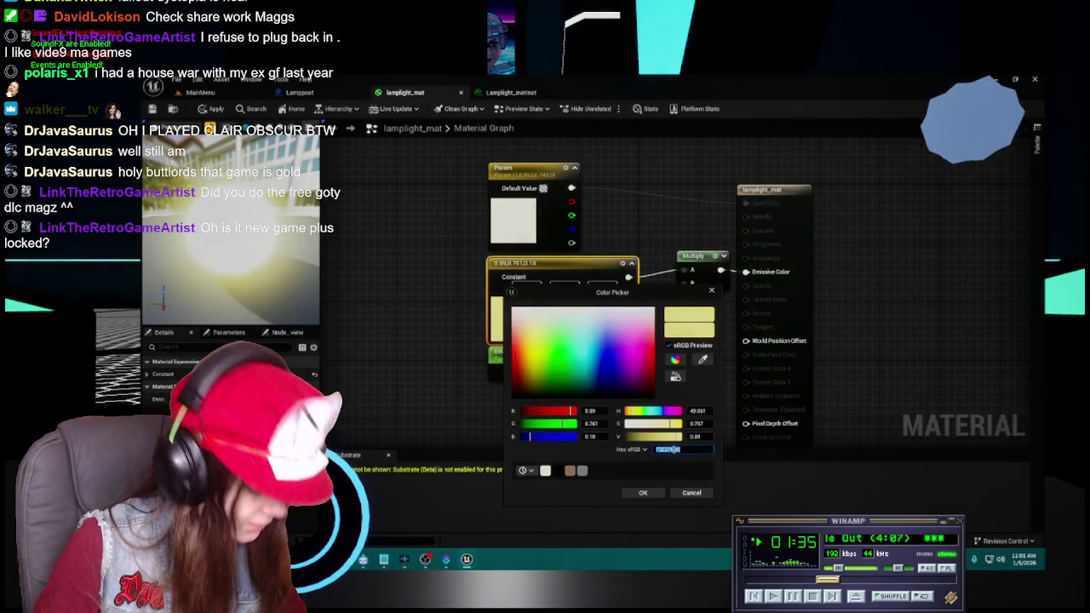
click(691, 492)
click(511, 91)
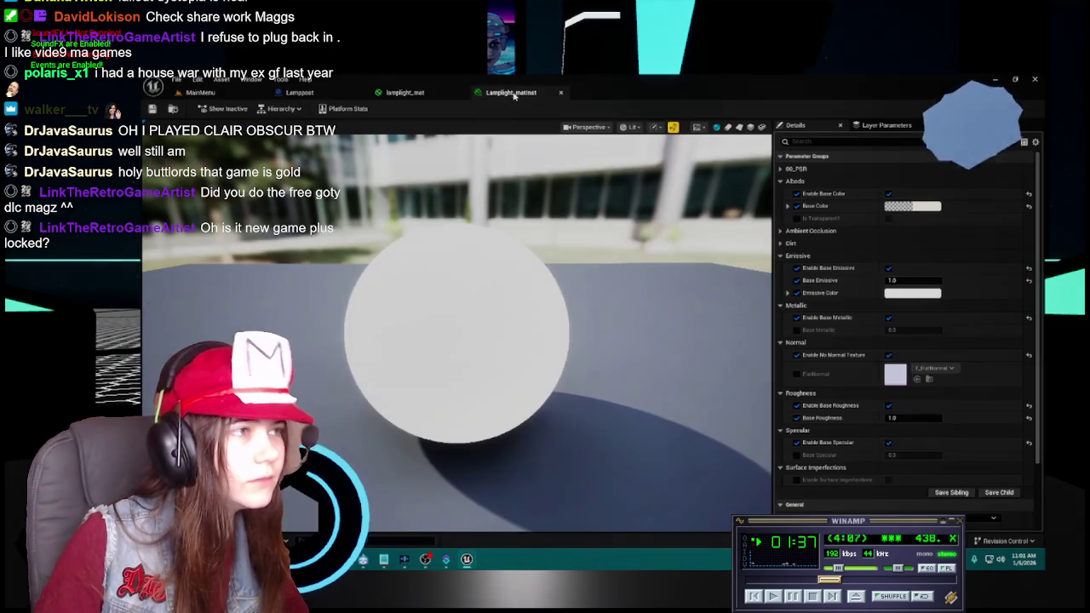
click(926, 294)
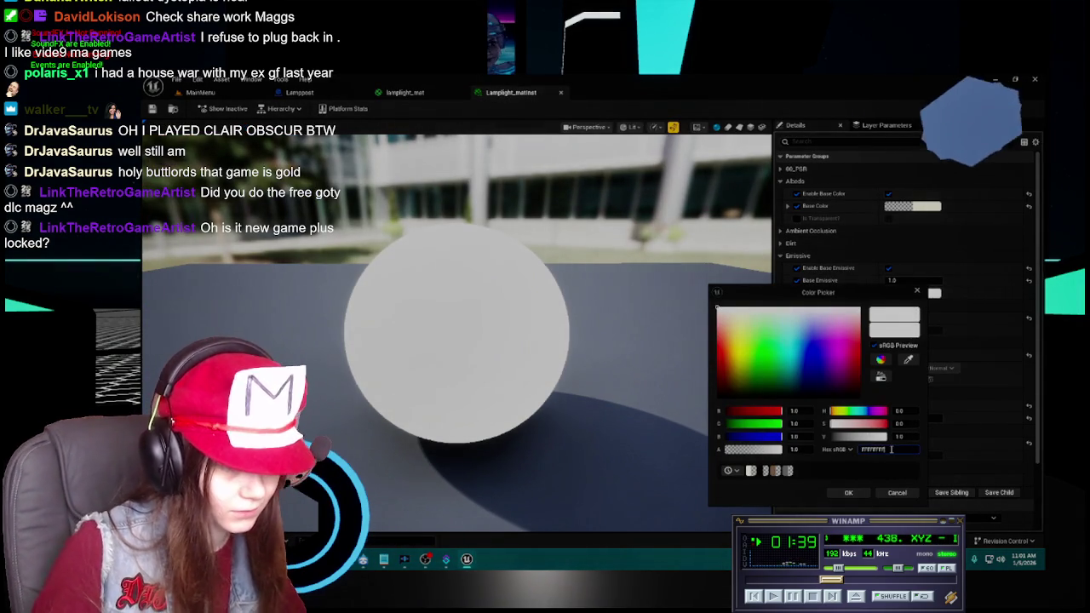
key(ctrl+v)
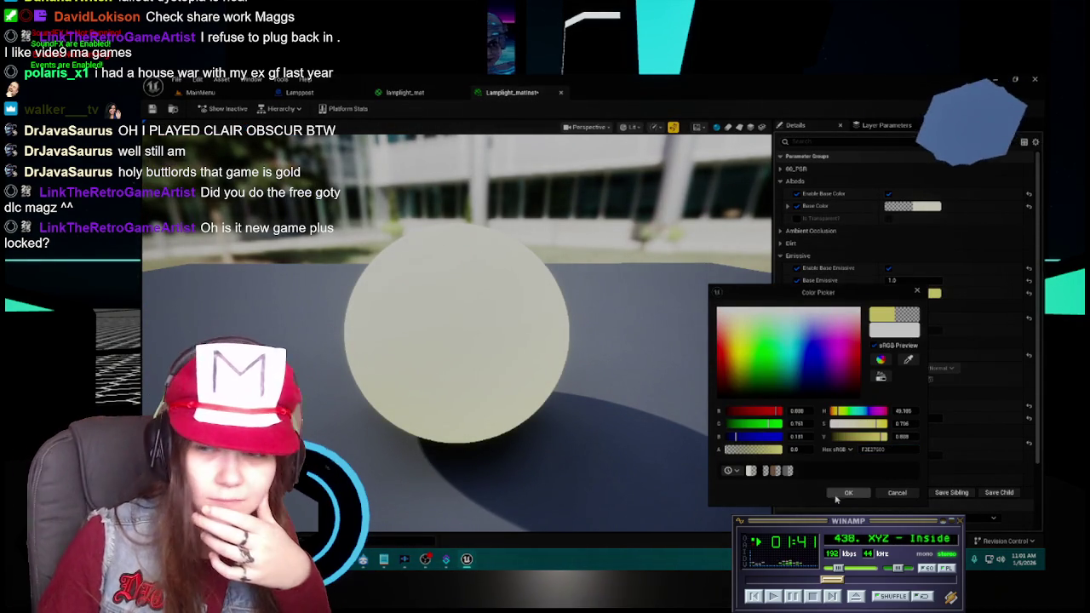
click(838, 494)
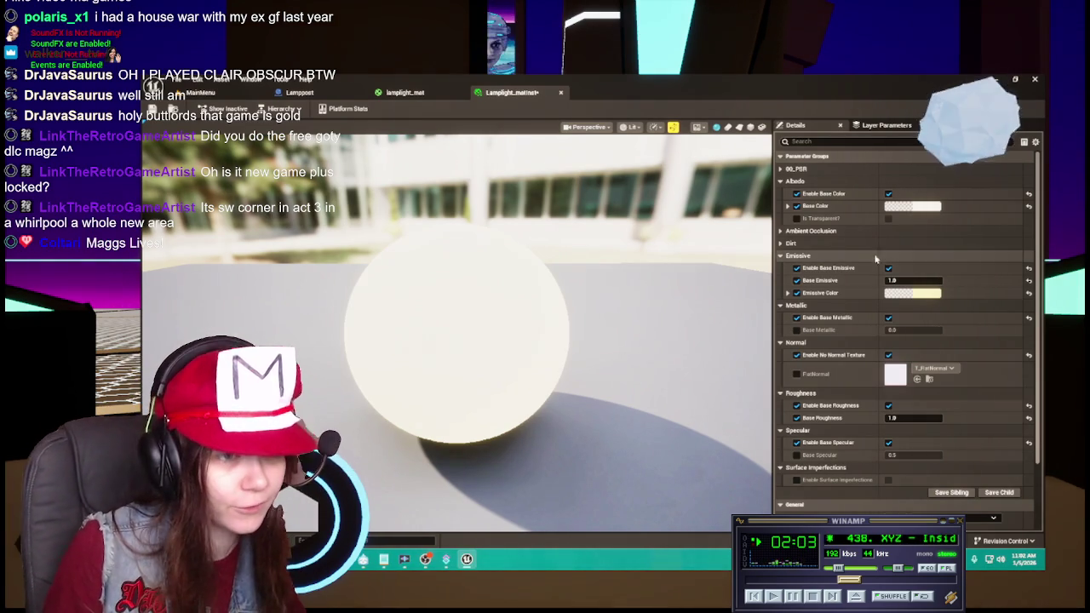
Save the Lamplight_matinst material instance and return to the lamplight_mat graph.
click(153, 111)
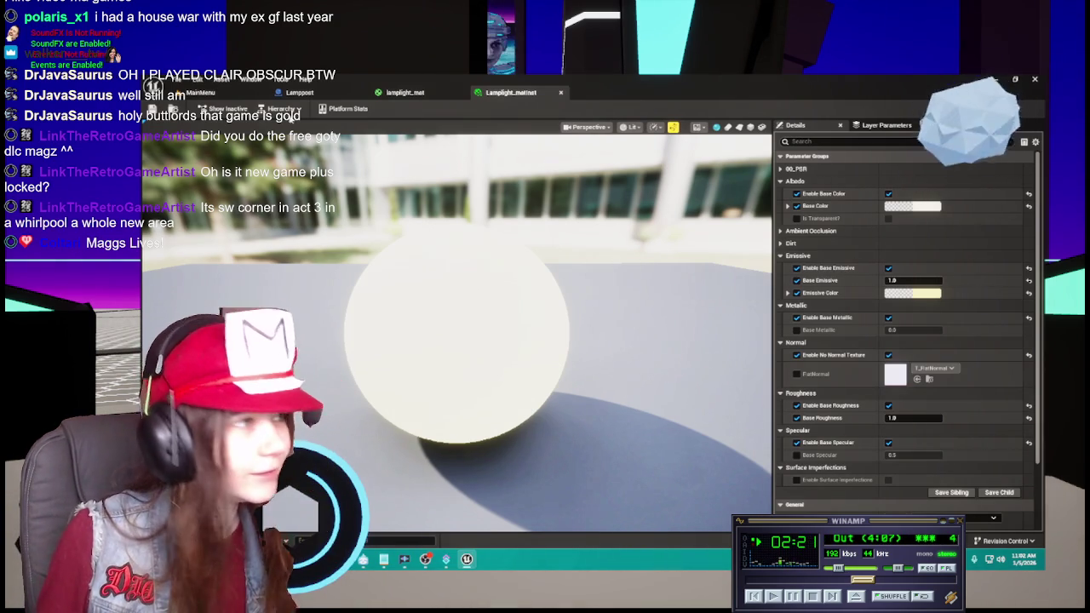
click(405, 92)
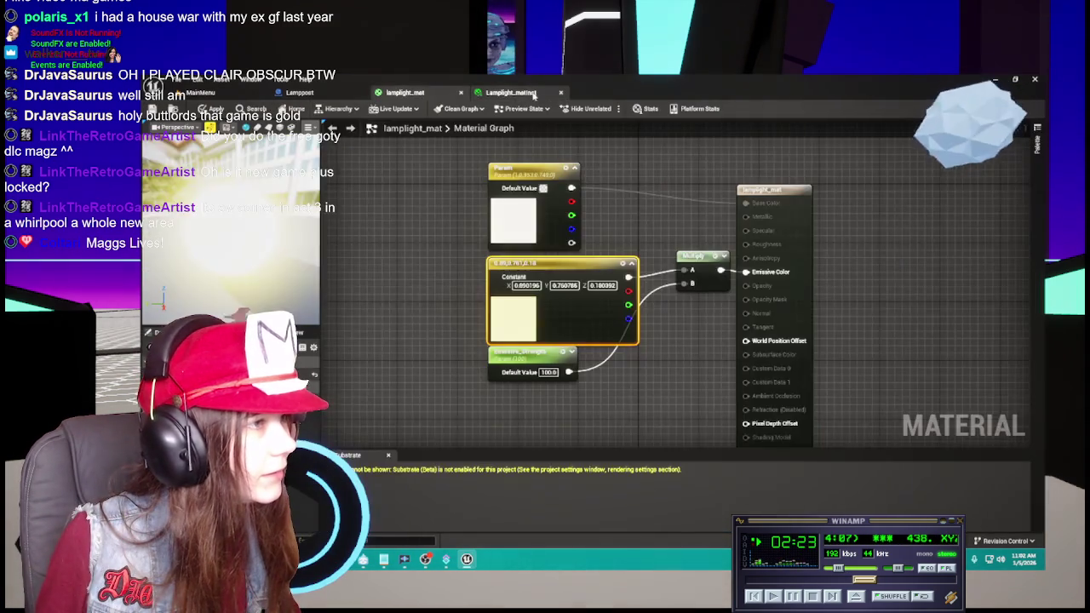
In the Lamppost blueprint, set the lamp glass Materials Element 1 to Lamplight_matinst.
click(515, 92)
click(247, 94)
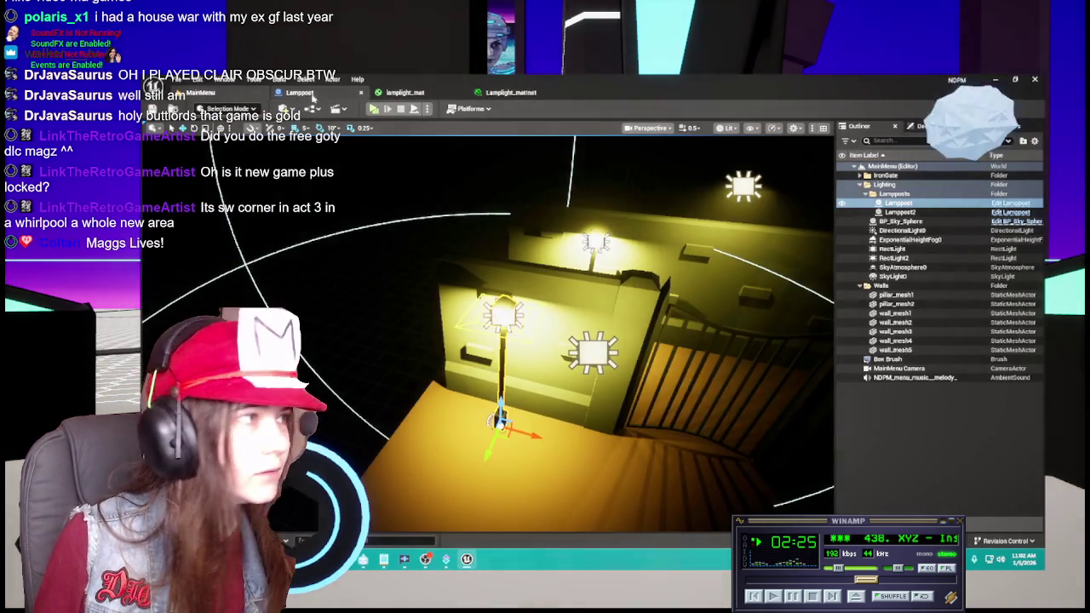
click(299, 92)
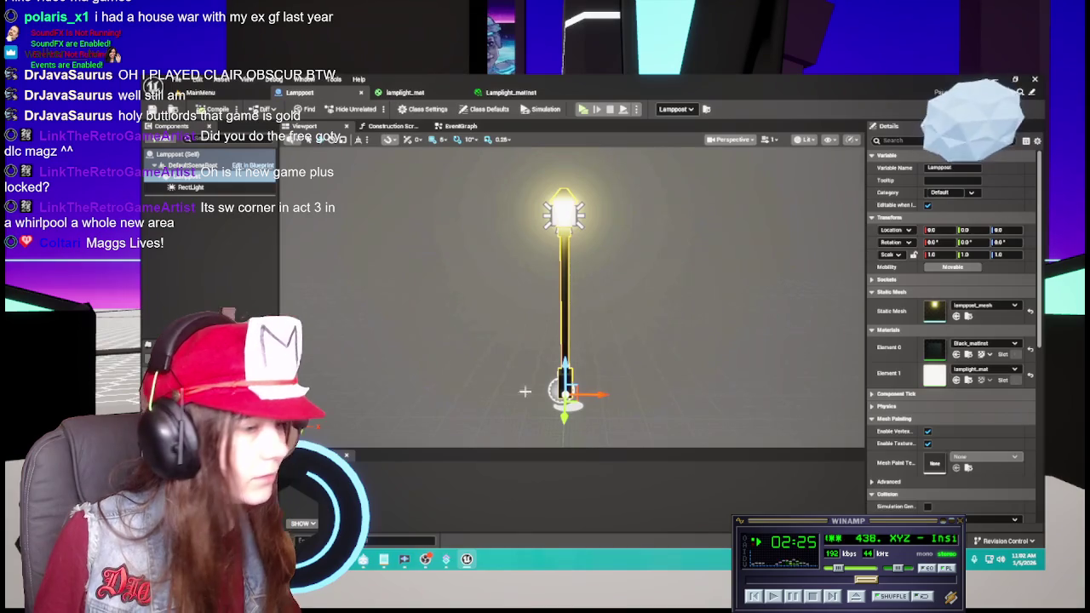
click(985, 369)
click(975, 271)
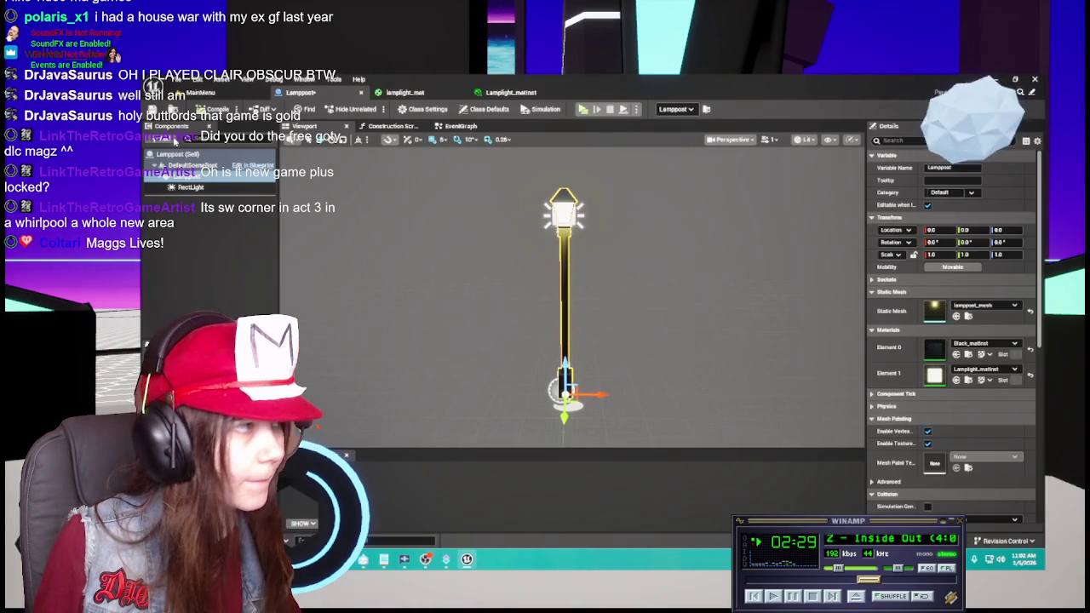
Back in the level, focus on the lamppost and orbit to view it against the wall.
click(223, 95)
key(f)
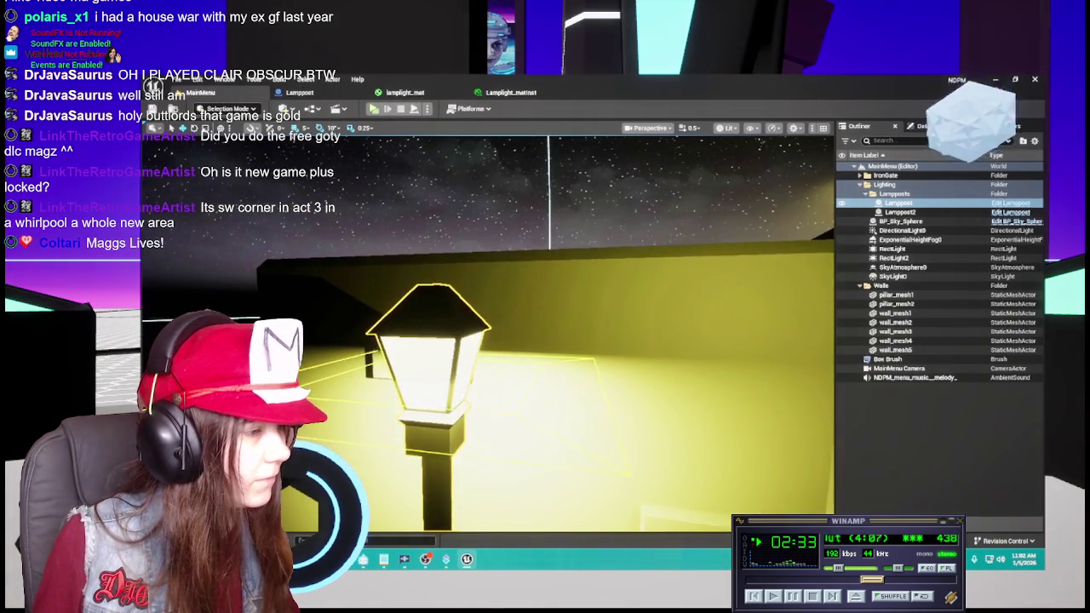
mouse_move(486, 341)
mouse_down()
mouse_move(792, 340)
mouse_move(489, 332)
mouse_move(503, 332)
mouse_move(509, 304)
mouse_up()
Select the RectLight component and frame the lamp head in the blueprint viewport.
click(332, 95)
click(190, 186)
key(f)
mouse_move(571, 298)
mouse_down()
mouse_move(579, 247)
mouse_move(593, 281)
mouse_move(679, 308)
mouse_up()
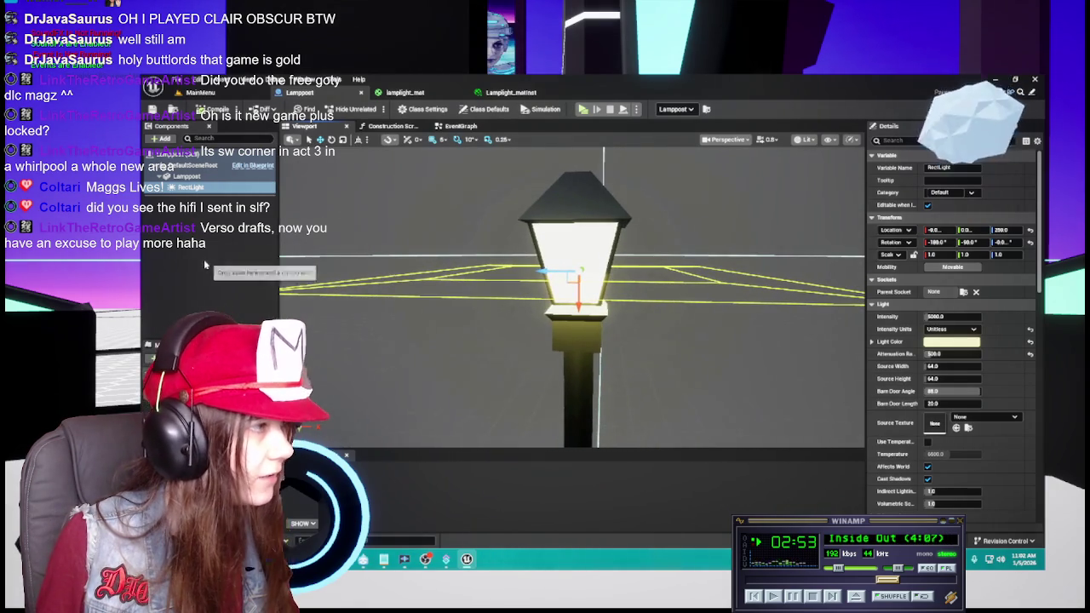
Add a Rect Light component under the Lamppost root and open its light colour.
click(186, 175)
click(160, 138)
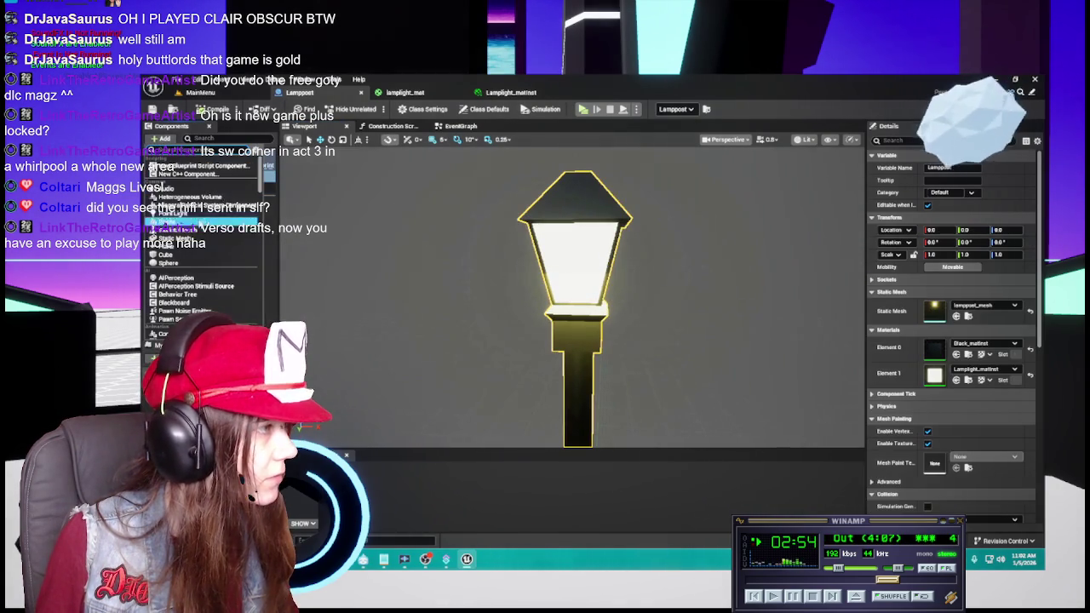
text(light)
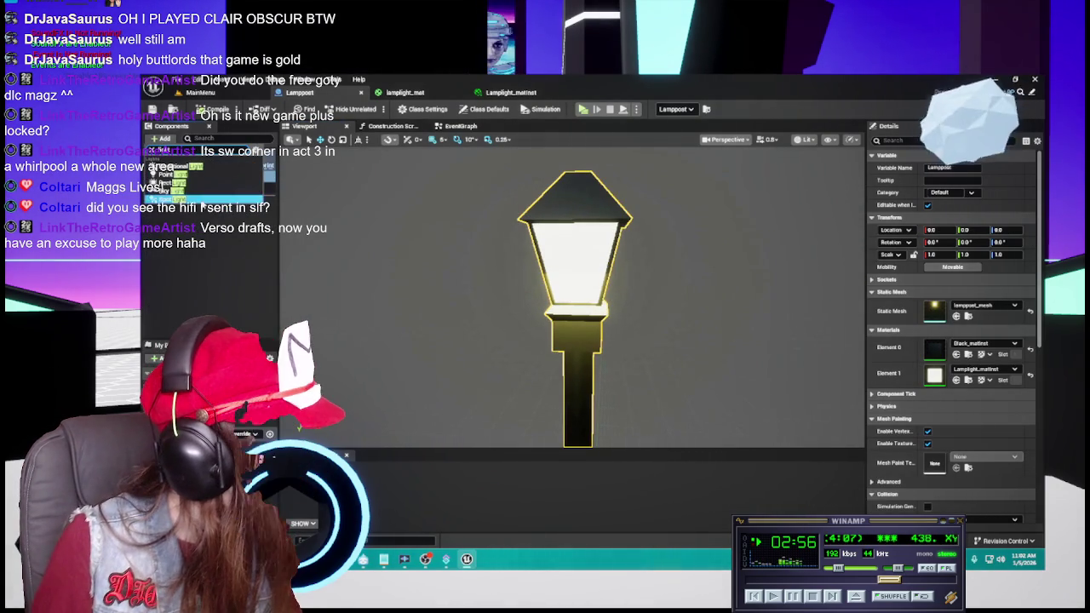
click(200, 175)
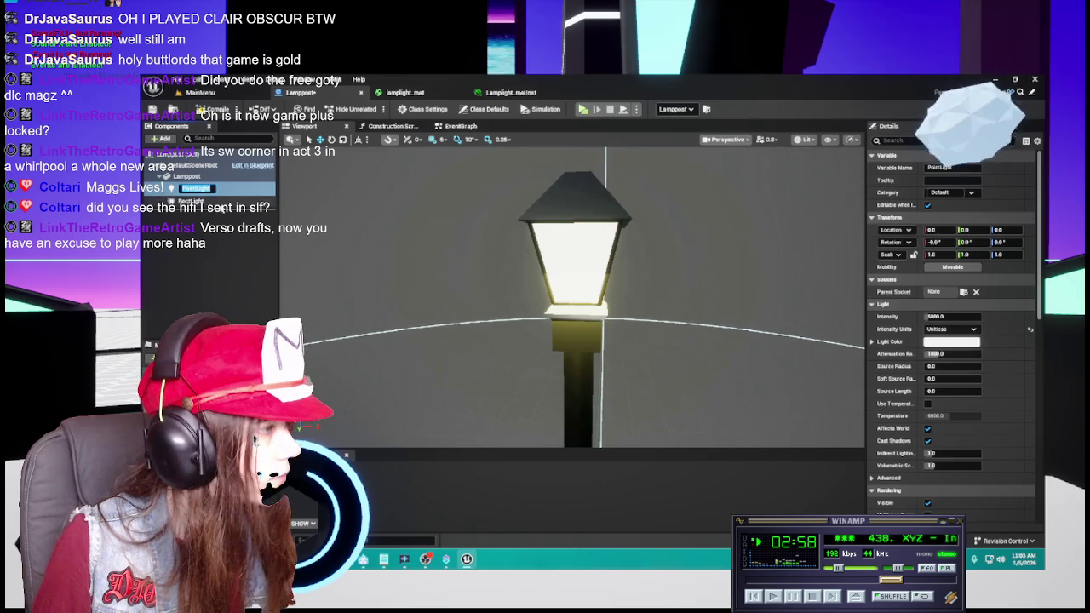
click(161, 137)
click(187, 183)
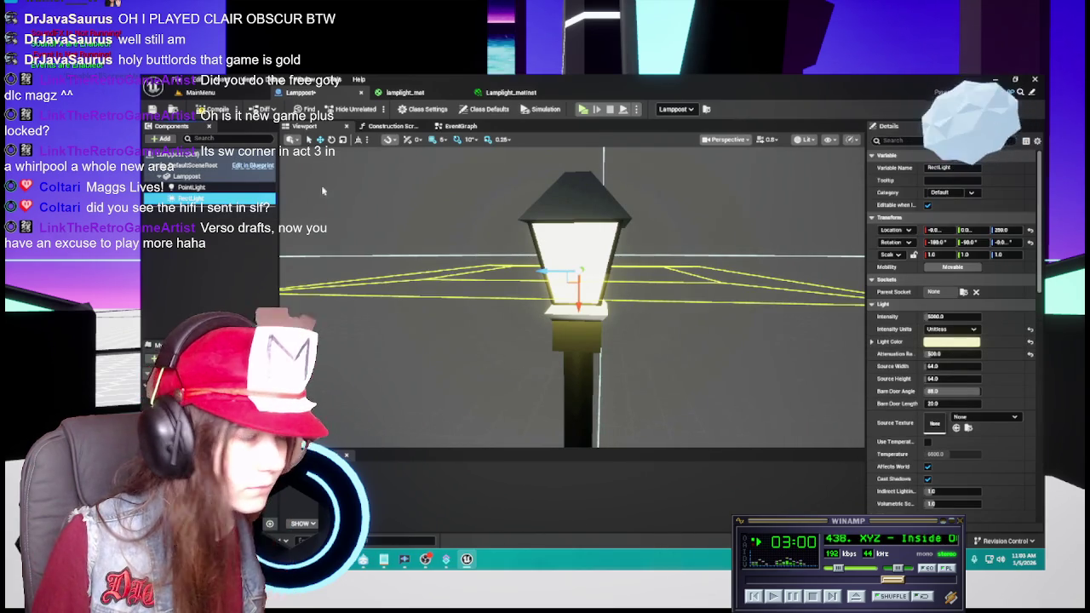
click(971, 342)
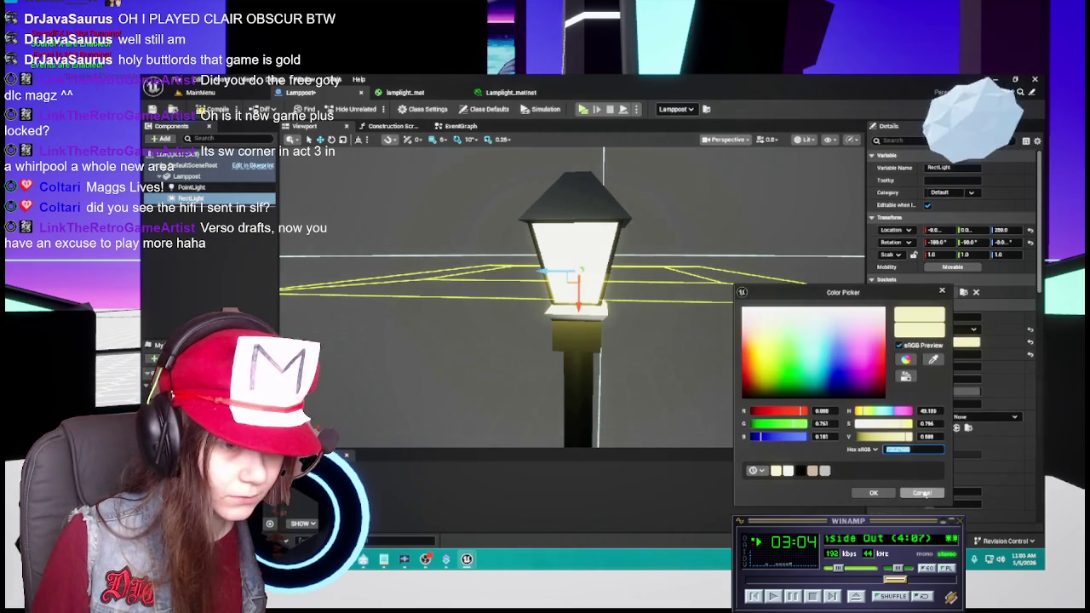
Attach PointLight under RectLight and reset its location and rotation.
click(922, 493)
click(192, 187)
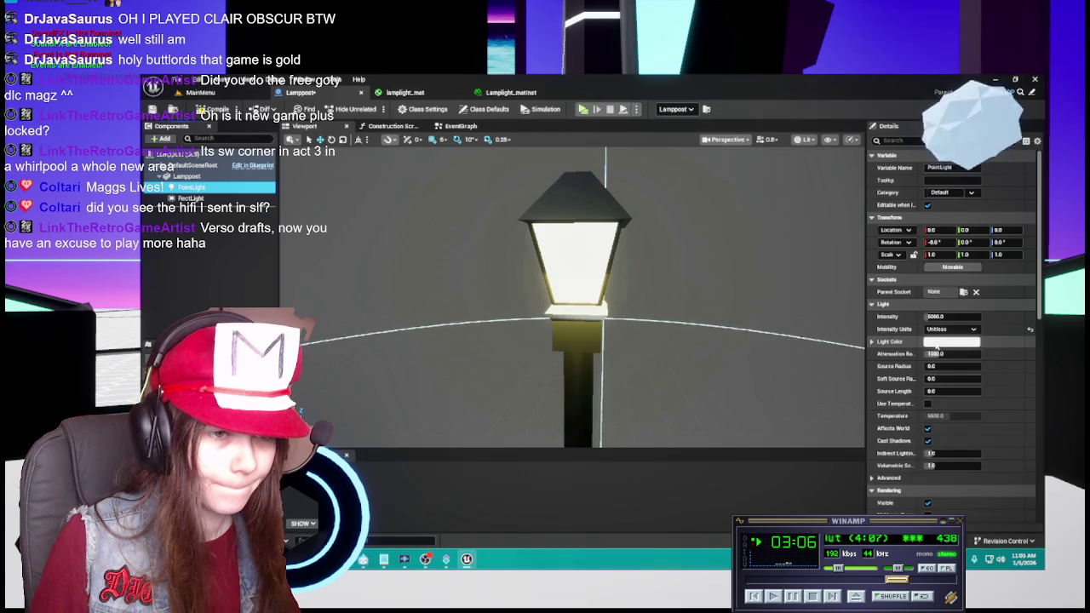
click(936, 343)
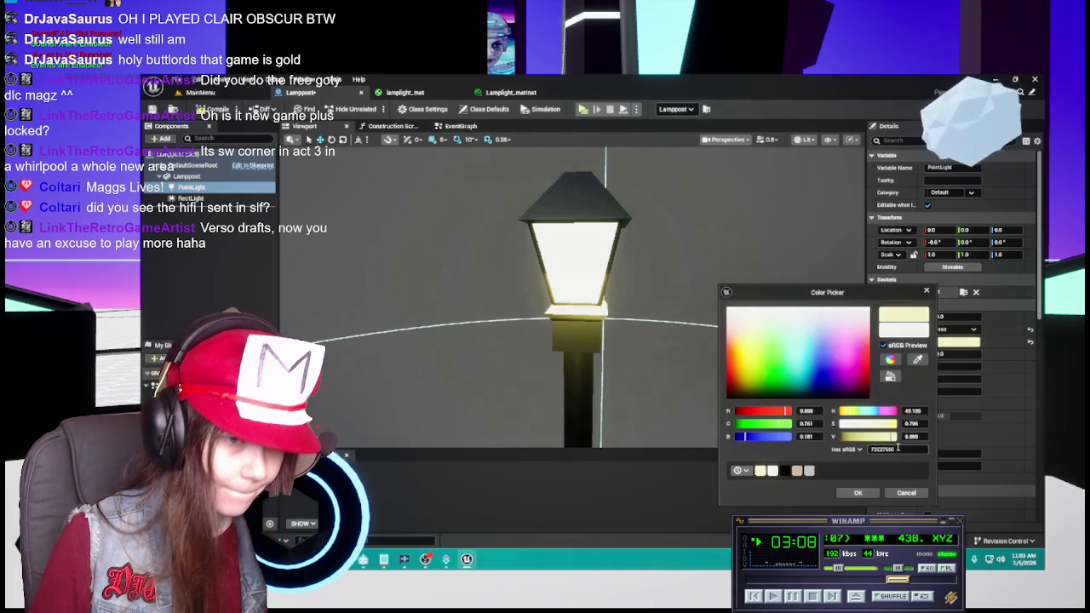
click(860, 494)
drag(192, 186, 205, 206)
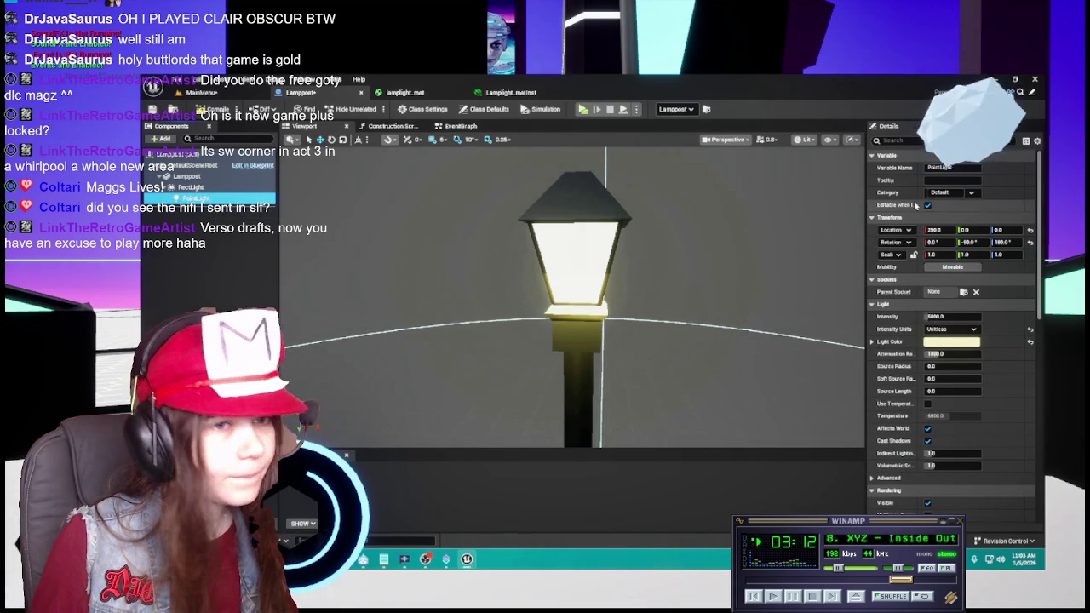
click(1031, 231)
click(1030, 243)
Frame the rect light and set the PointLight's Attenuation Radius to 500.
click(189, 186)
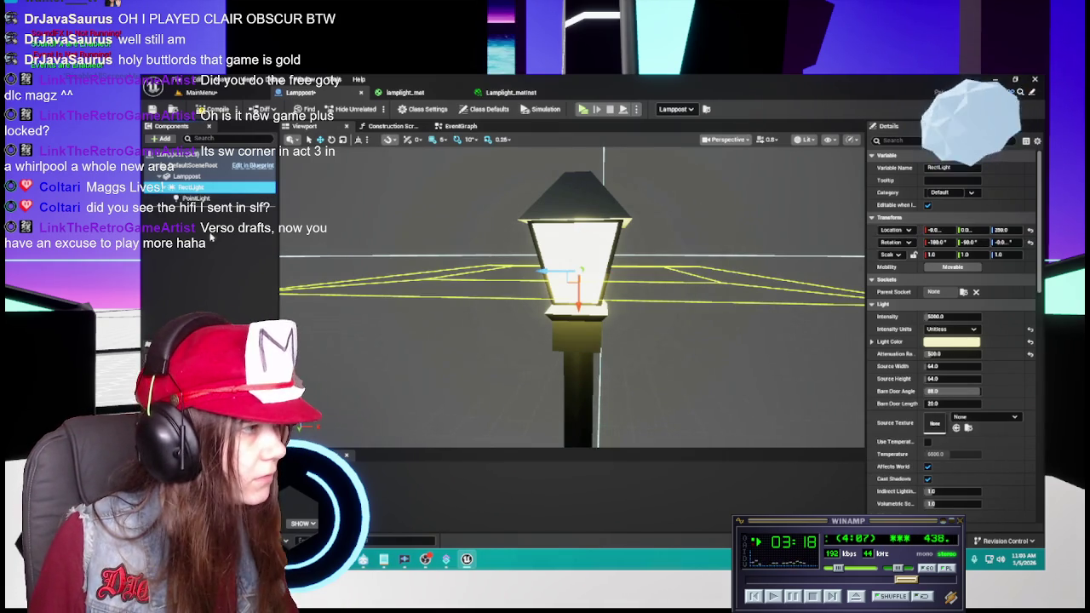
click(191, 198)
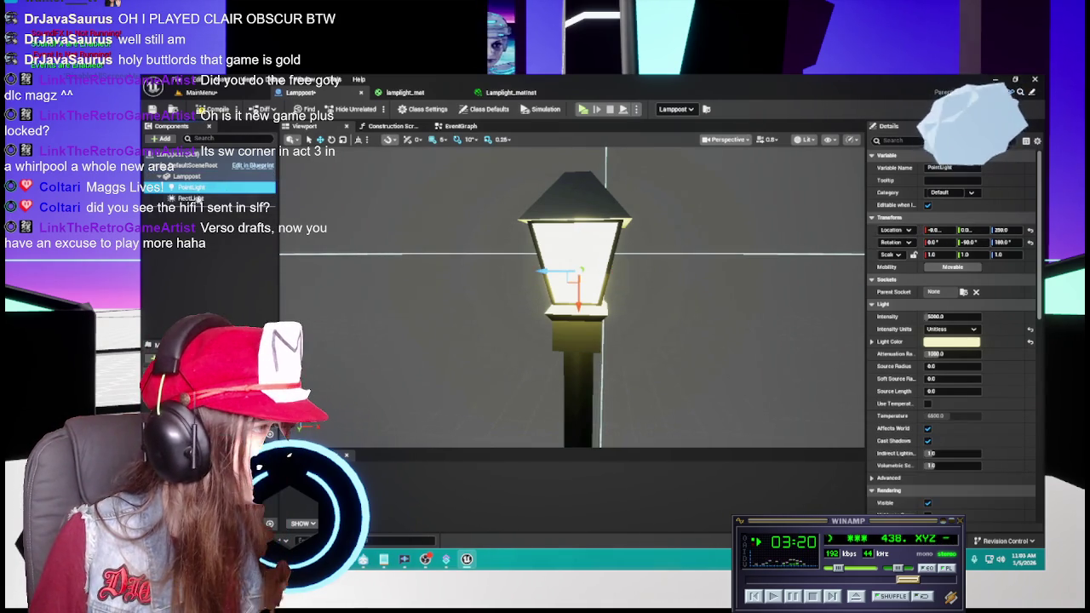
click(191, 197)
key(f)
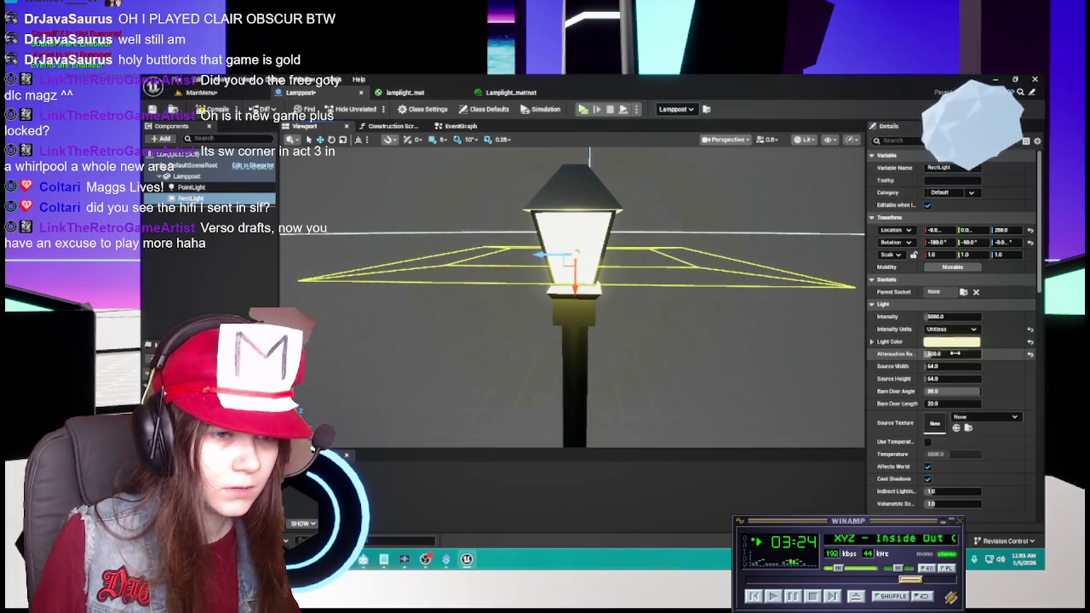
click(208, 189)
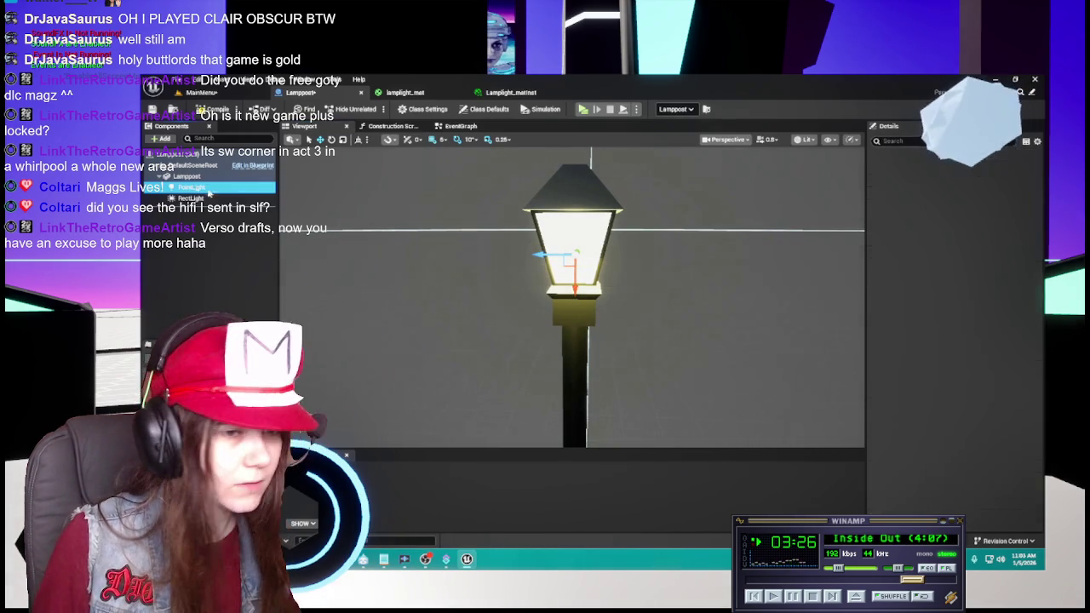
click(942, 352)
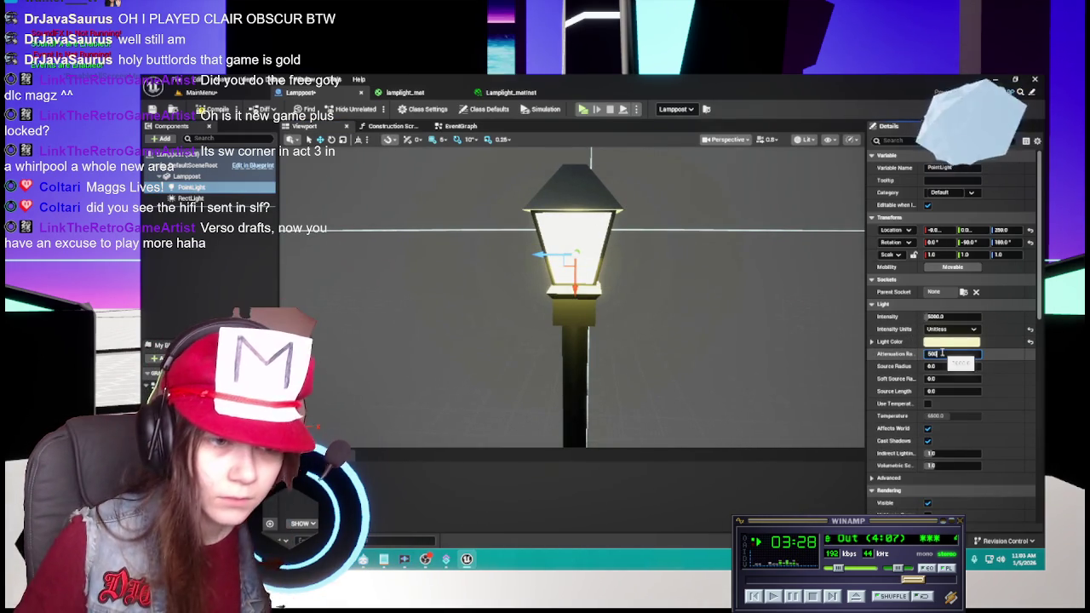
Compare the two lights' settings, then view the lamppost glow in the MainMenu level.
click(228, 197)
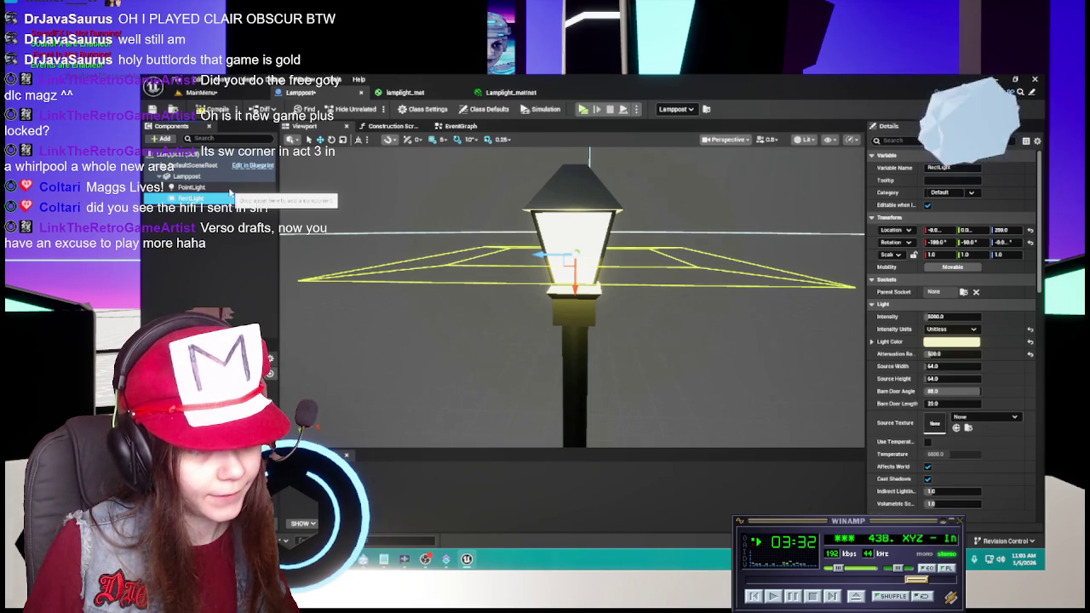
click(229, 191)
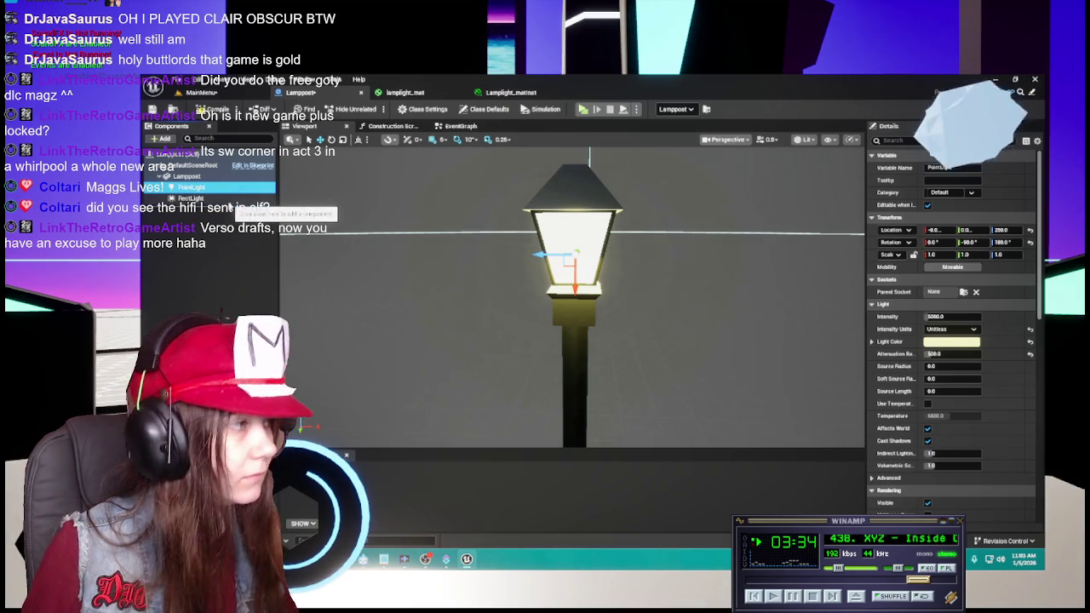
click(229, 198)
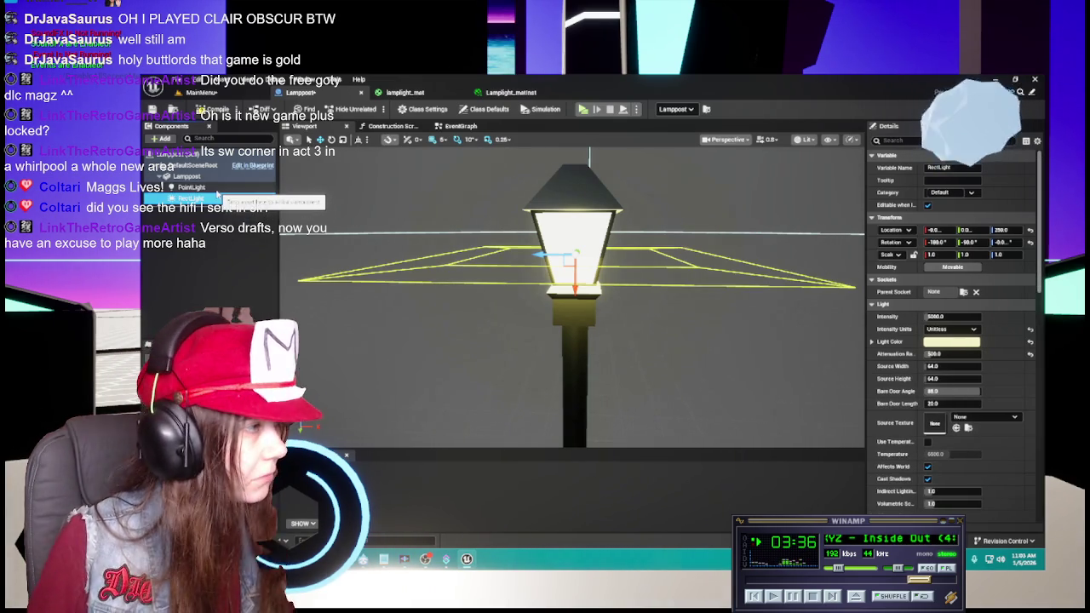
click(217, 204)
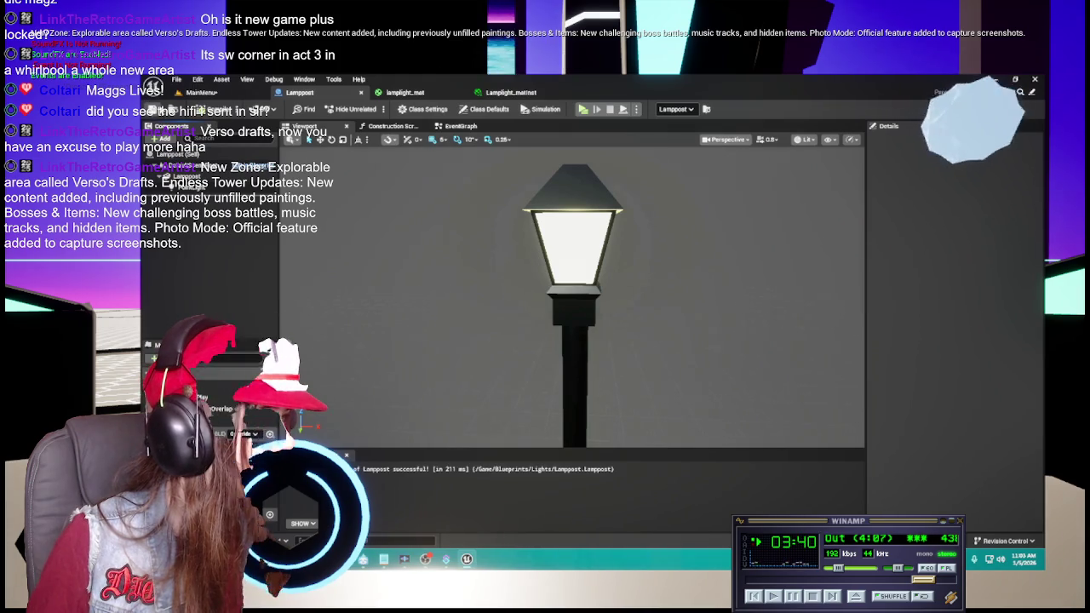
click(201, 92)
key(s)
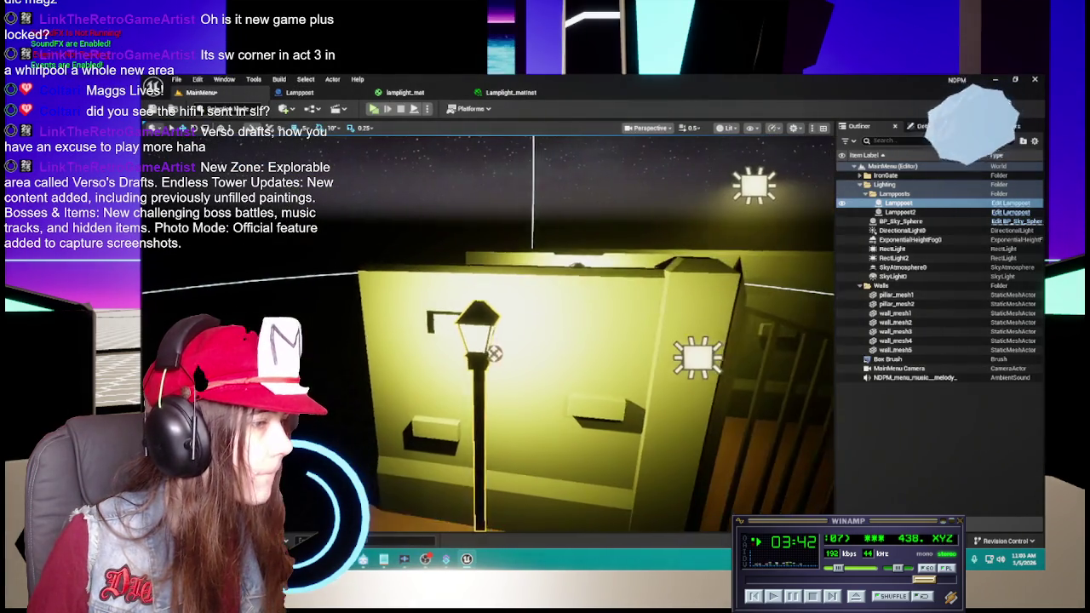
key(w)
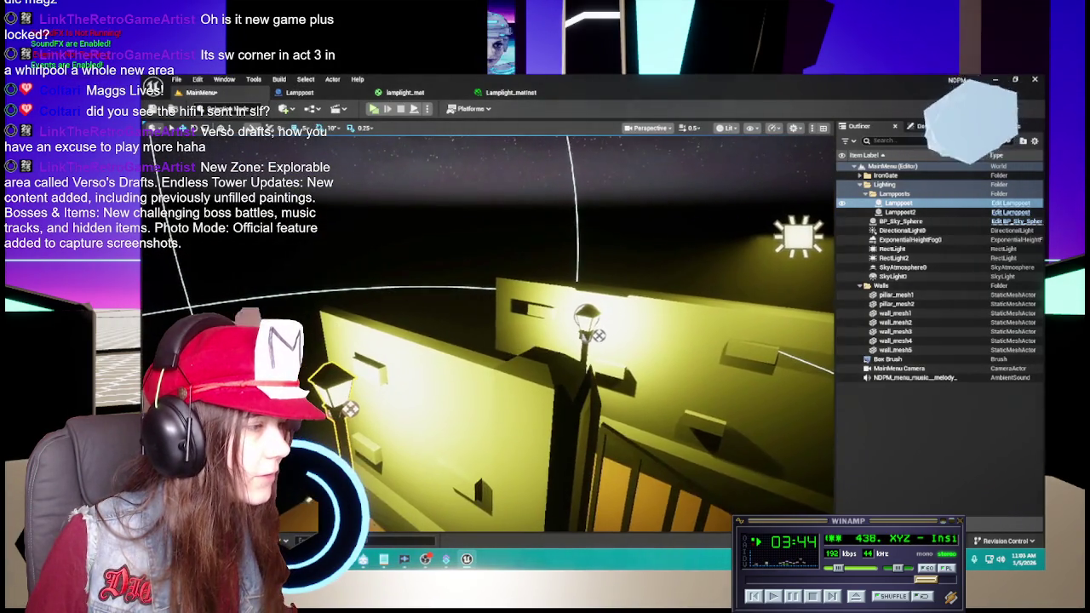
key(w)
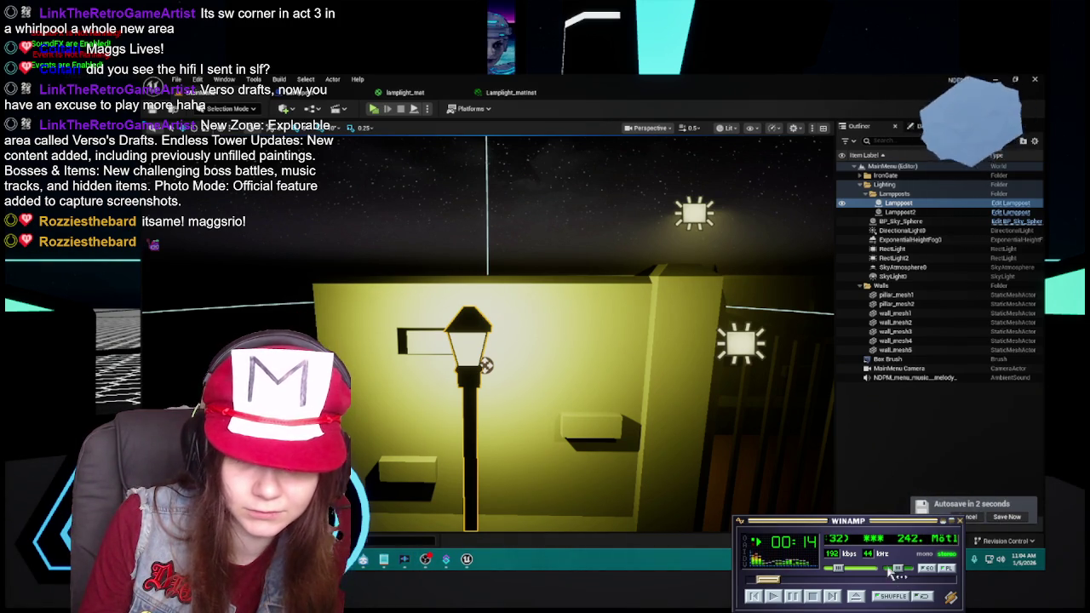
scroll(856, 576, down, 3)
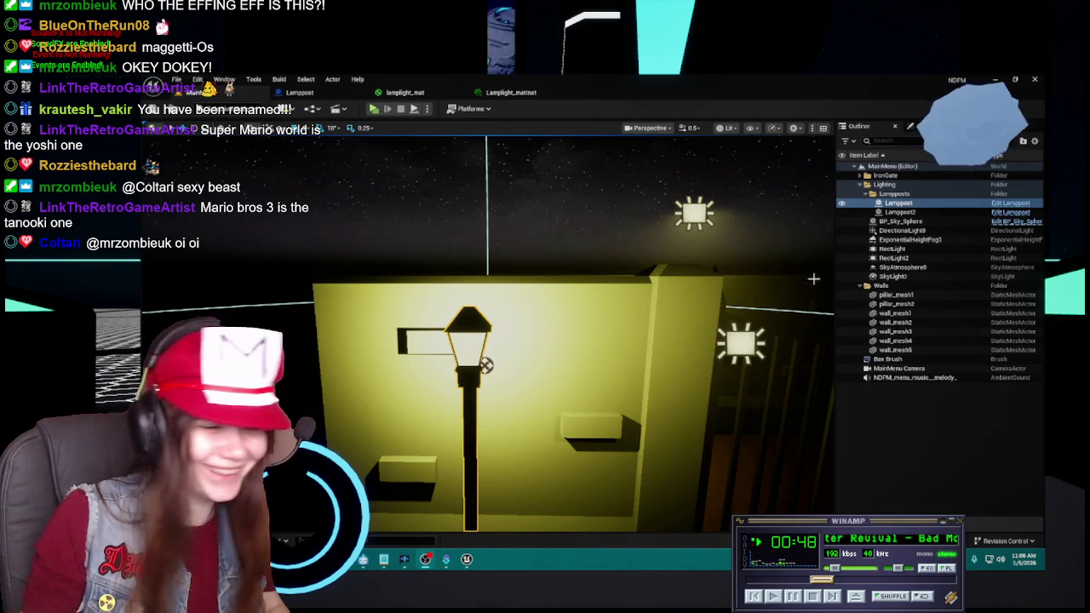
drag(523, 287, 490, 288)
Inspect the iron gate meshes' material slots in Details, then open the Content Drawer at Materials.
click(554, 383)
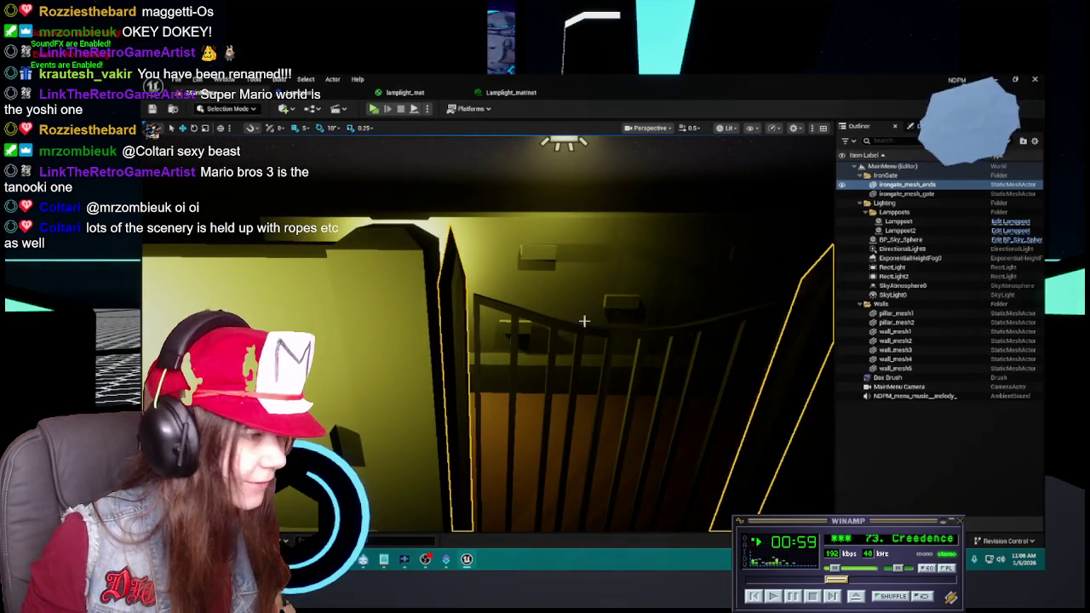
drag(553, 383, 552, 384)
click(921, 126)
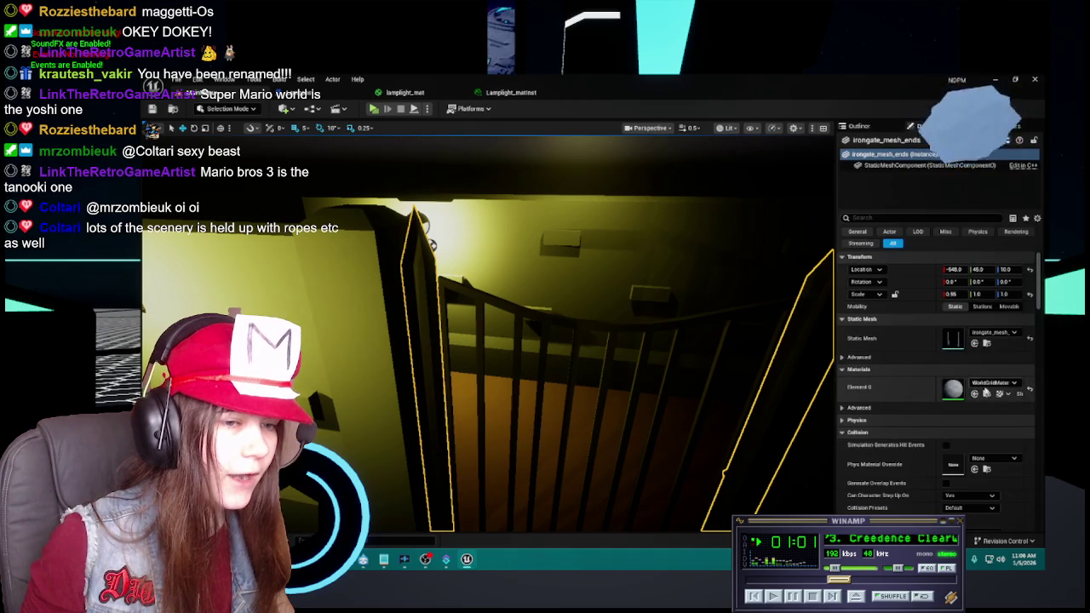
mouse_move(511, 341)
mouse_down()
mouse_move(447, 344)
mouse_move(833, 137)
mouse_up()
click(859, 126)
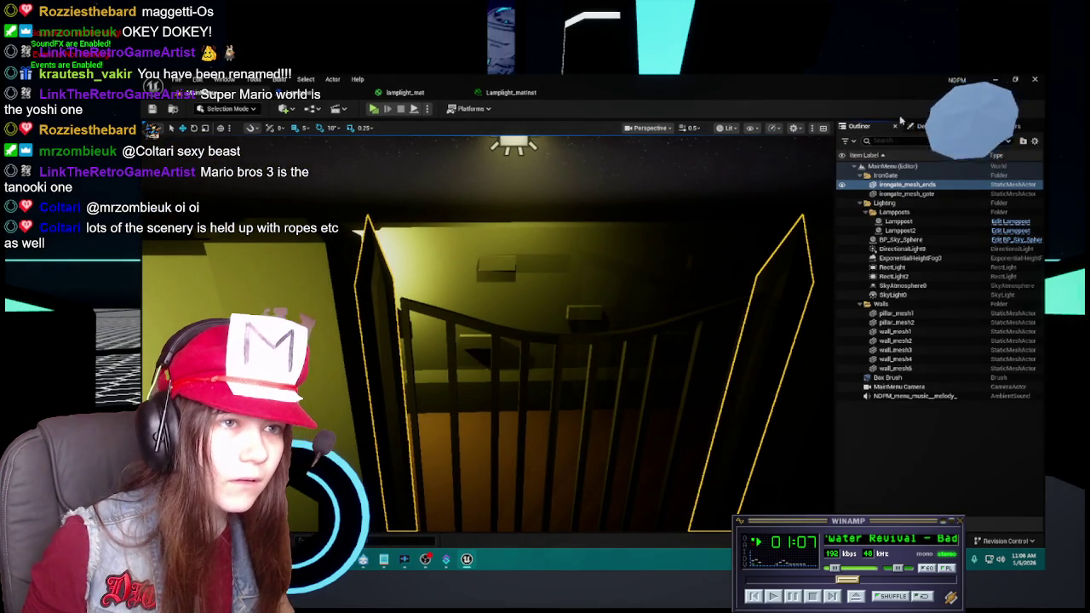
click(921, 126)
drag(596, 332, 590, 331)
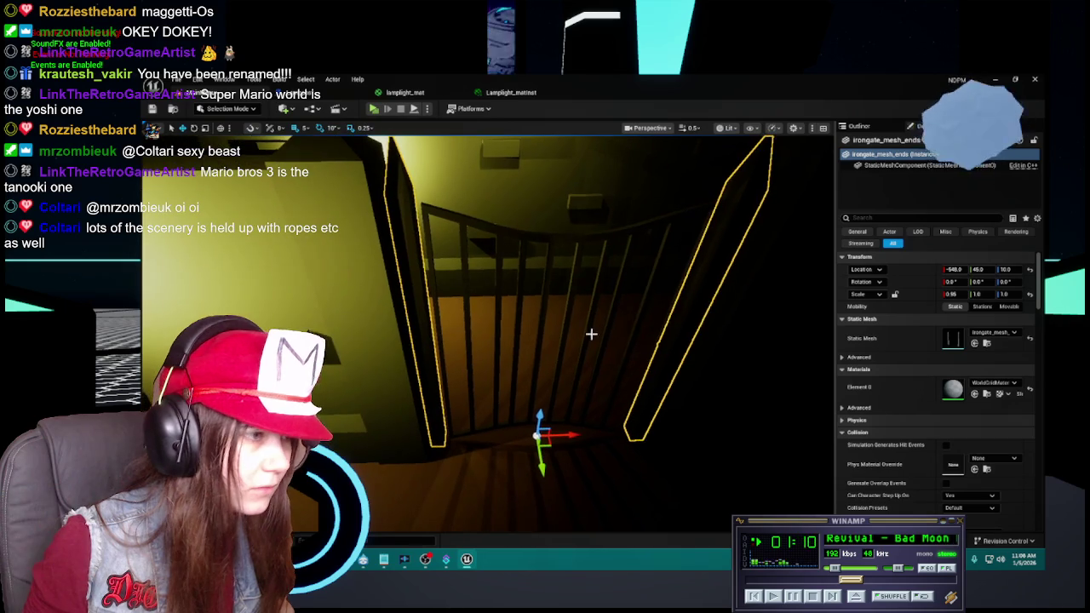
click(547, 294)
key(ctrl+space)
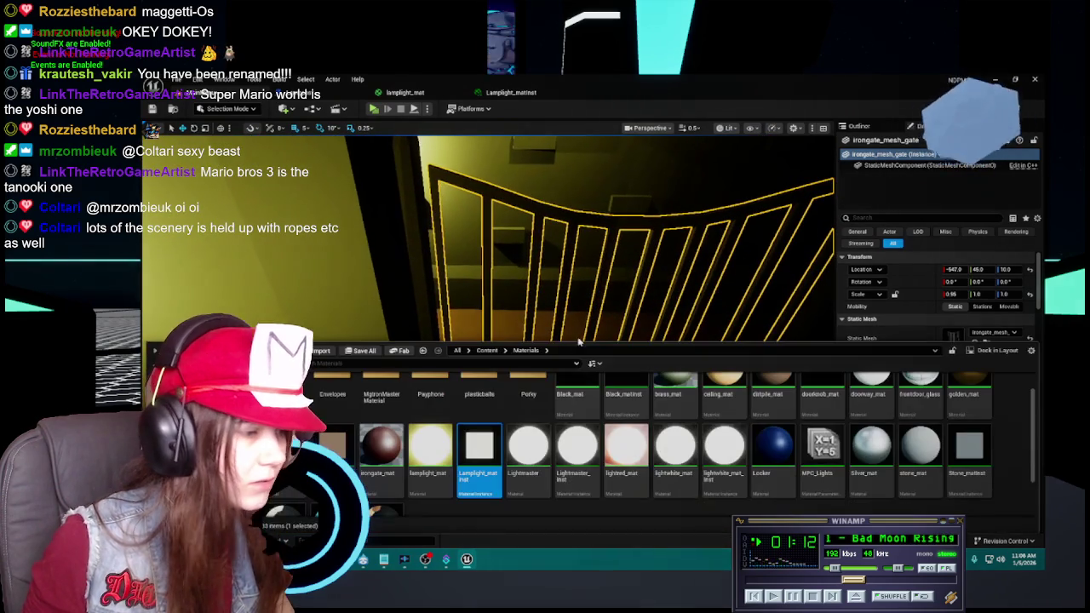
Attempt to delete lamplight_mat from the Materials folder, then cancel because it's still referenced.
scroll(567, 511, up, 1)
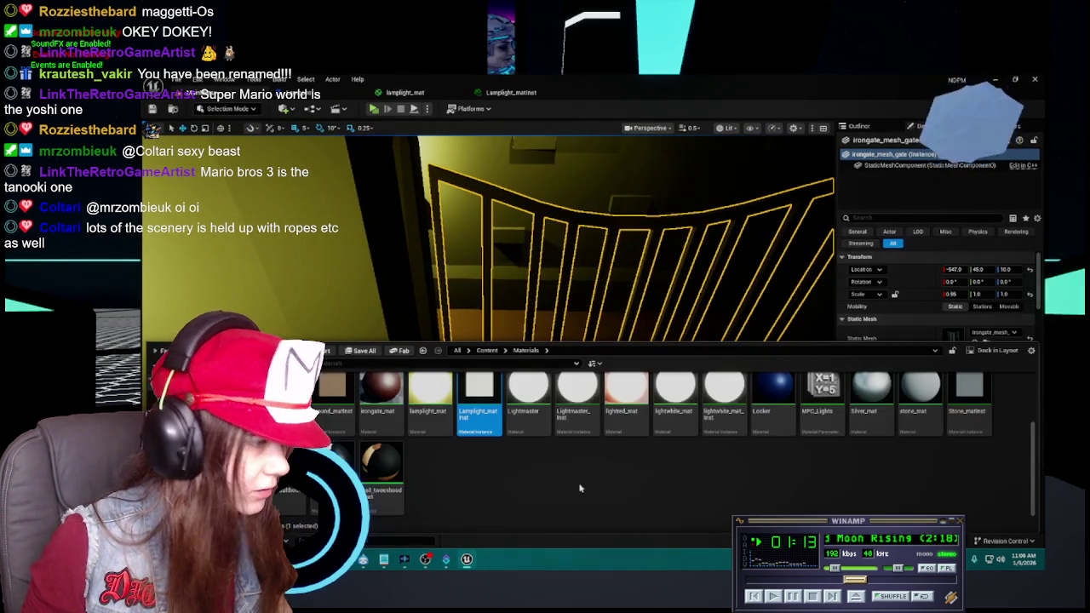
scroll(588, 494, down, 2)
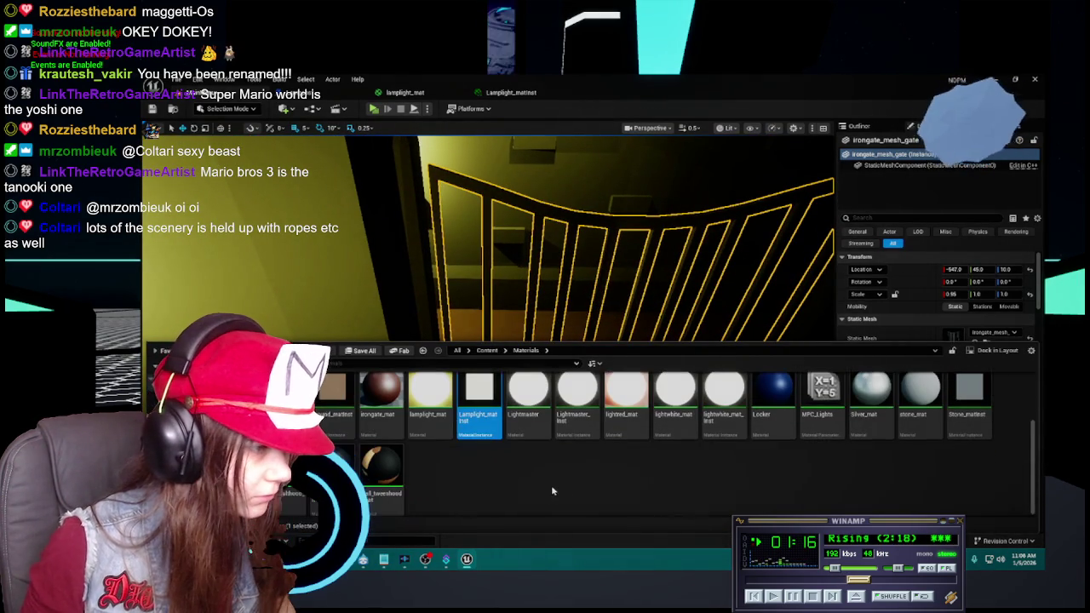
scroll(502, 483, up, 1)
right_click(426, 439)
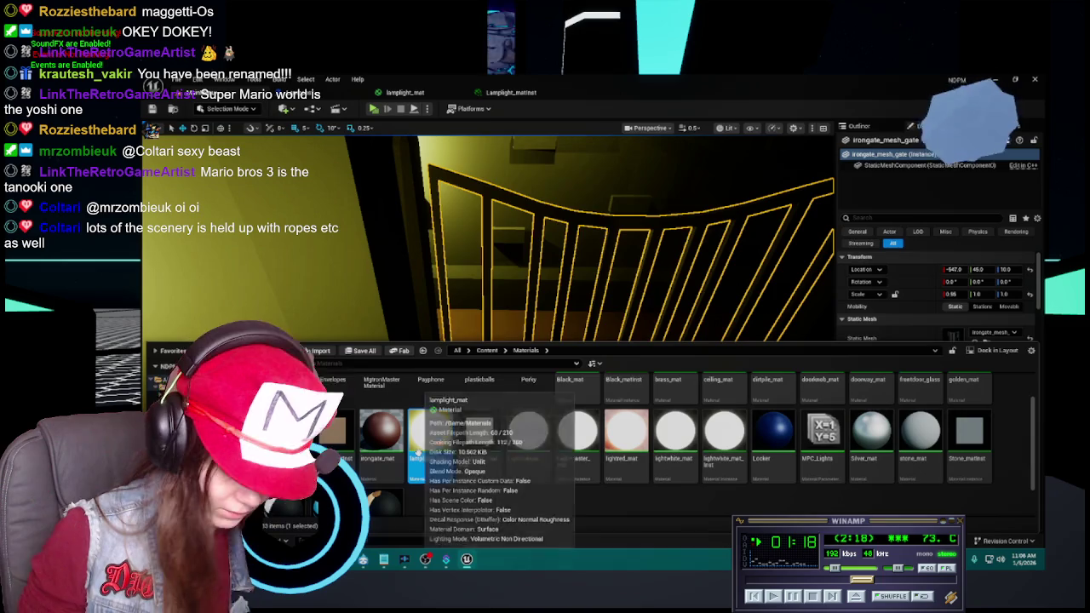
click(419, 458)
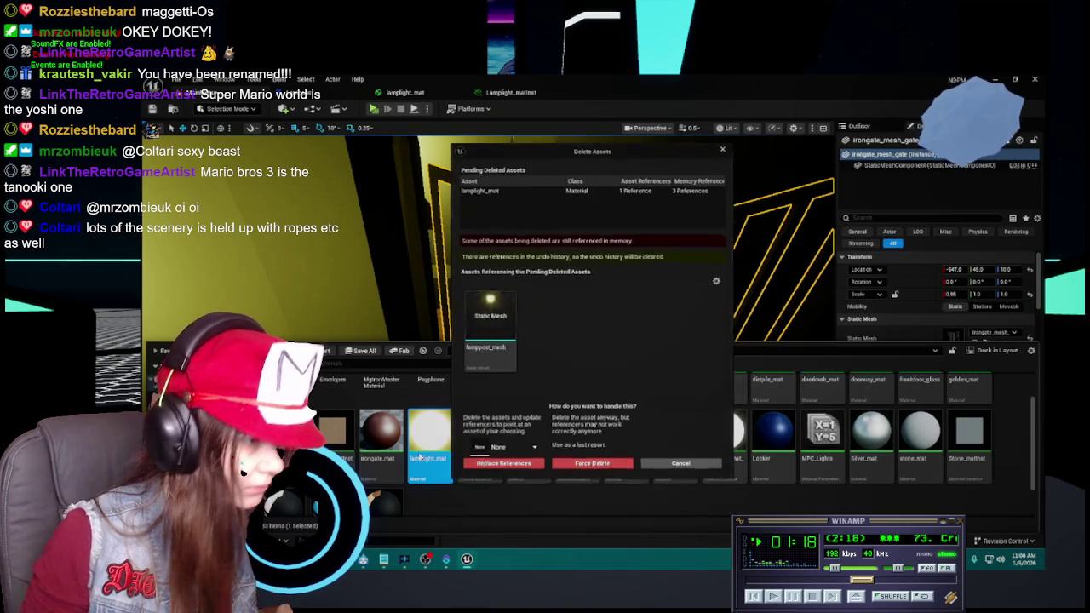
click(671, 464)
Save the MainMenu level, then retry deleting lamplight_mat and cancel again.
key(ctrl+shift+s)
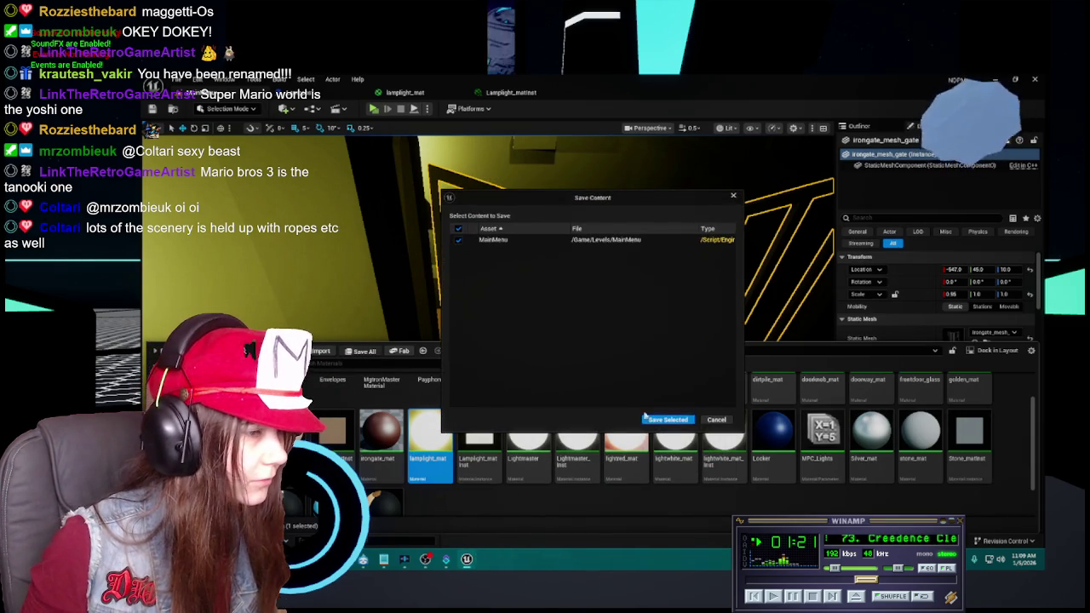
click(668, 421)
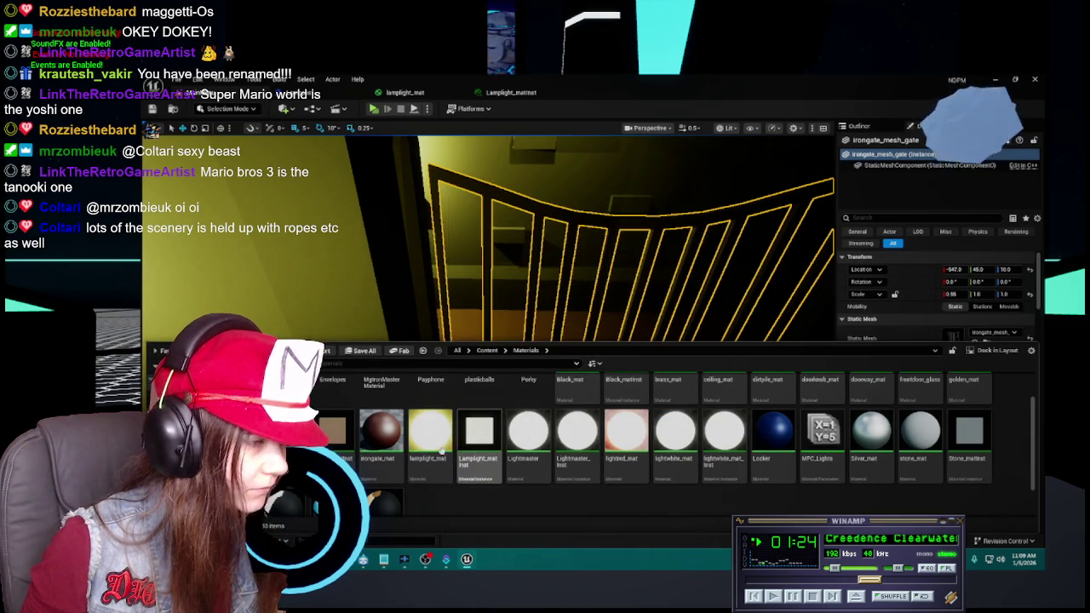
key(Delete)
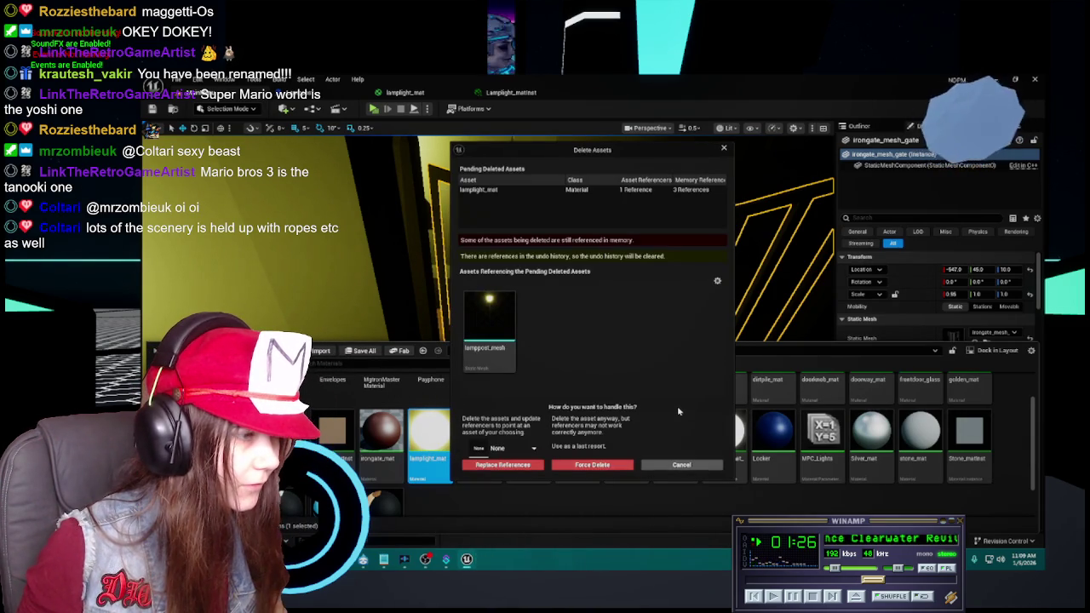
click(681, 464)
Open the Lamppost blueprint to check its PointLight, then return to the level editor.
double_click(563, 422)
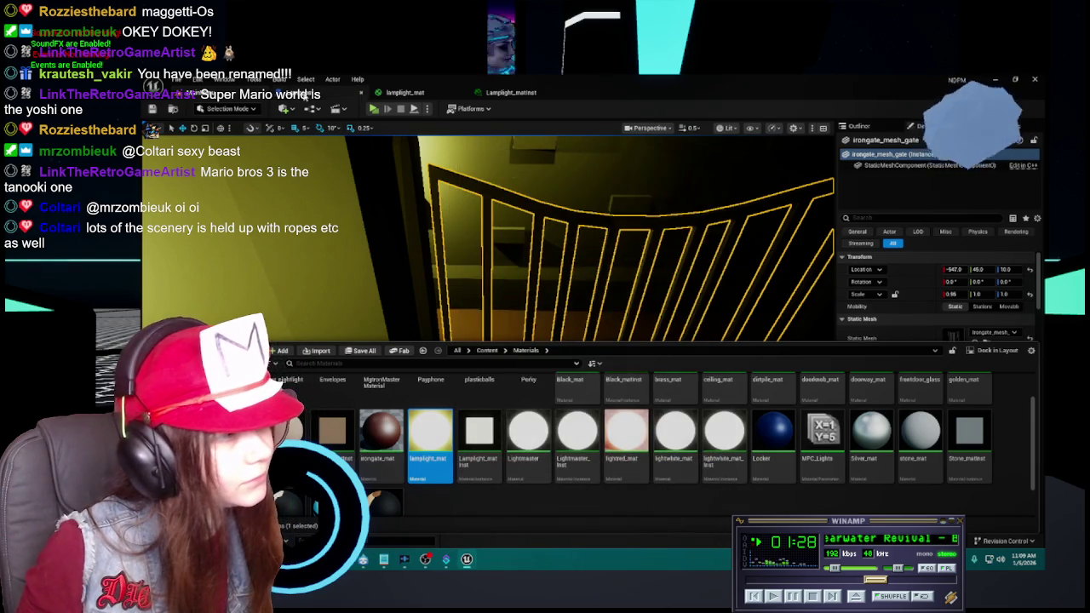
click(190, 187)
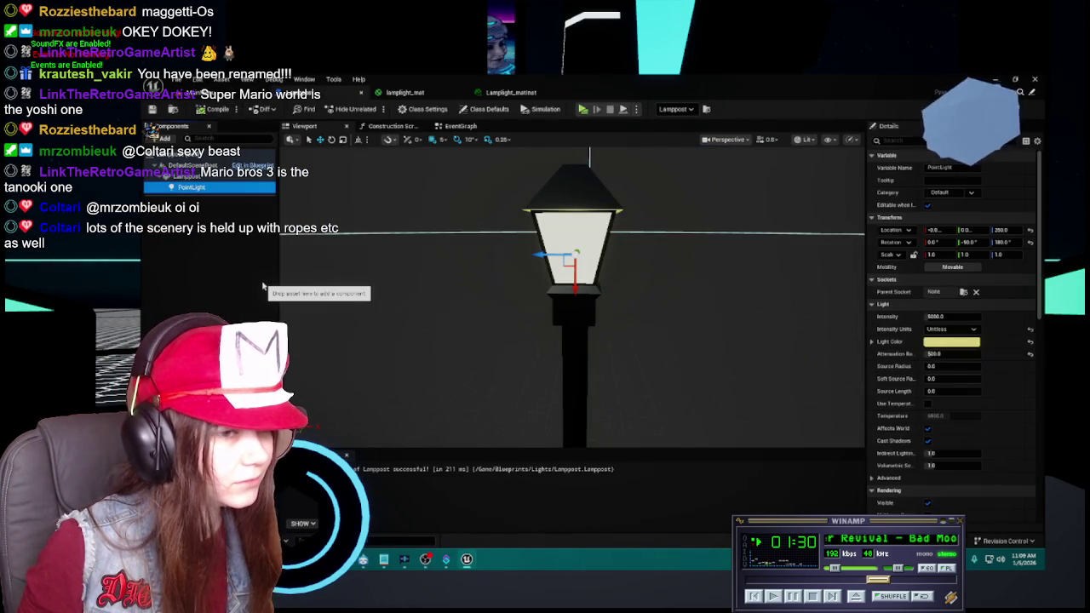
click(213, 92)
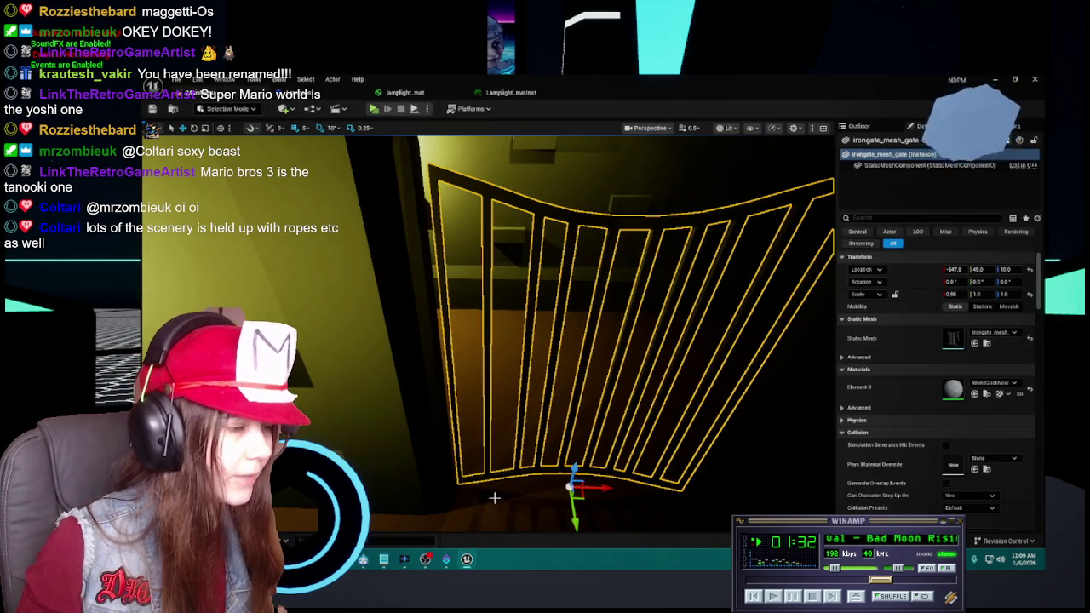
Confirm lamplight_mat still can't be deleted, then go back to the top-level Content folder.
key(ctrl+space)
click(430, 438)
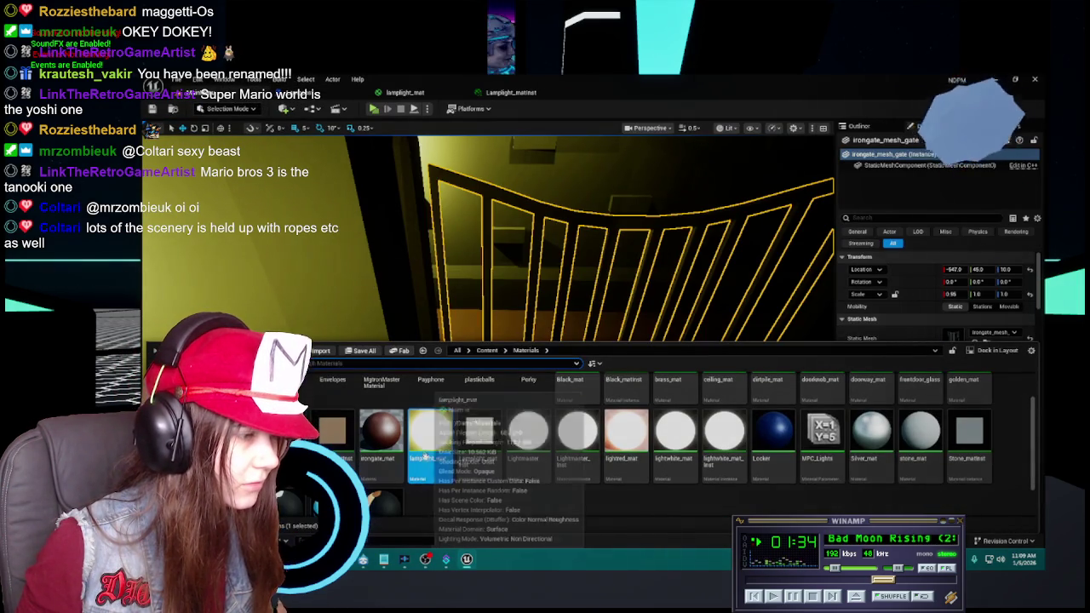
right_click(430, 457)
click(468, 430)
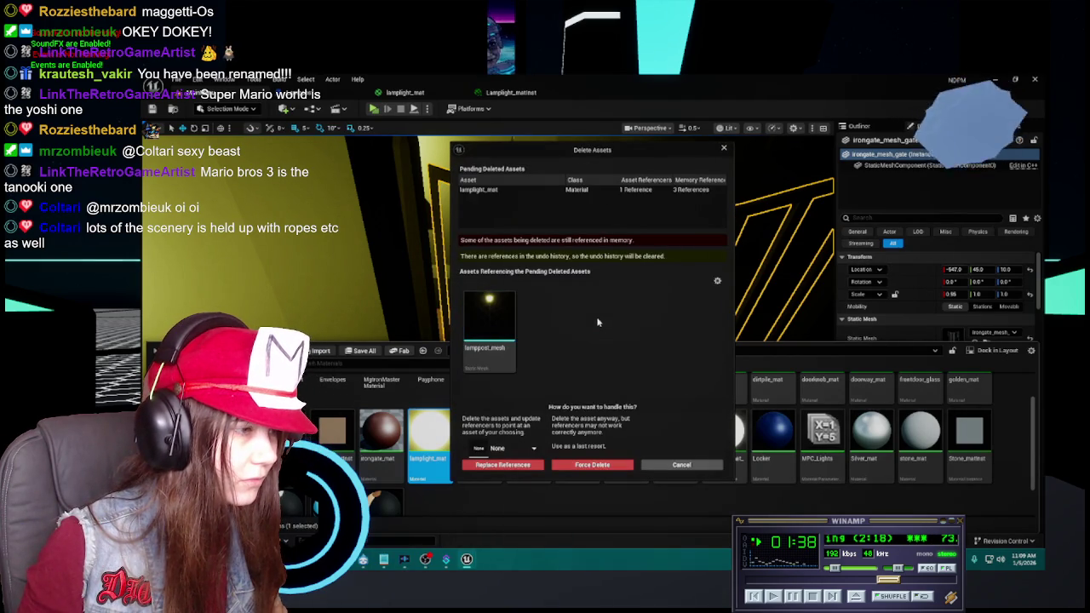
click(686, 466)
click(487, 350)
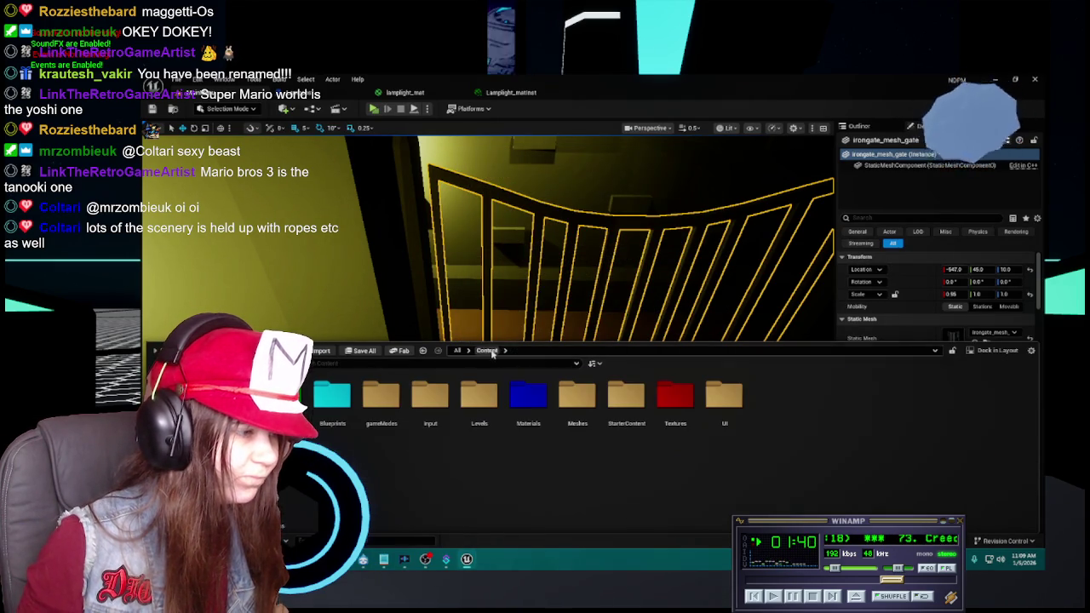
Open Meshes > mine > lamppost_mesh; set Element 0 to Black_matinst, Element 1 to Lamplight_matinst.
double_click(577, 400)
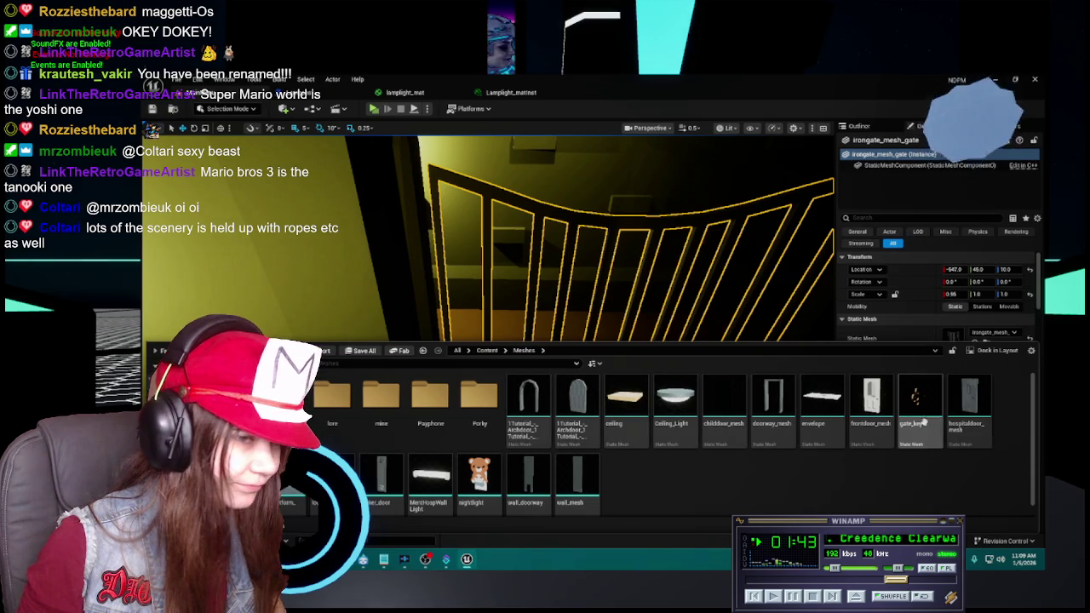
double_click(381, 396)
click(577, 398)
double_click(572, 400)
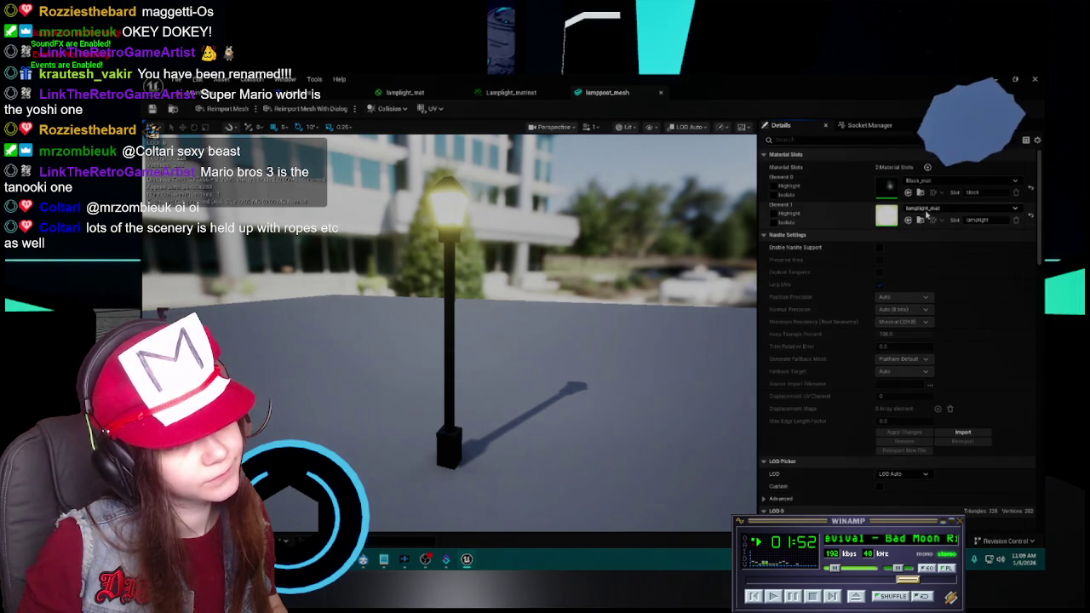
click(962, 208)
key(Escape)
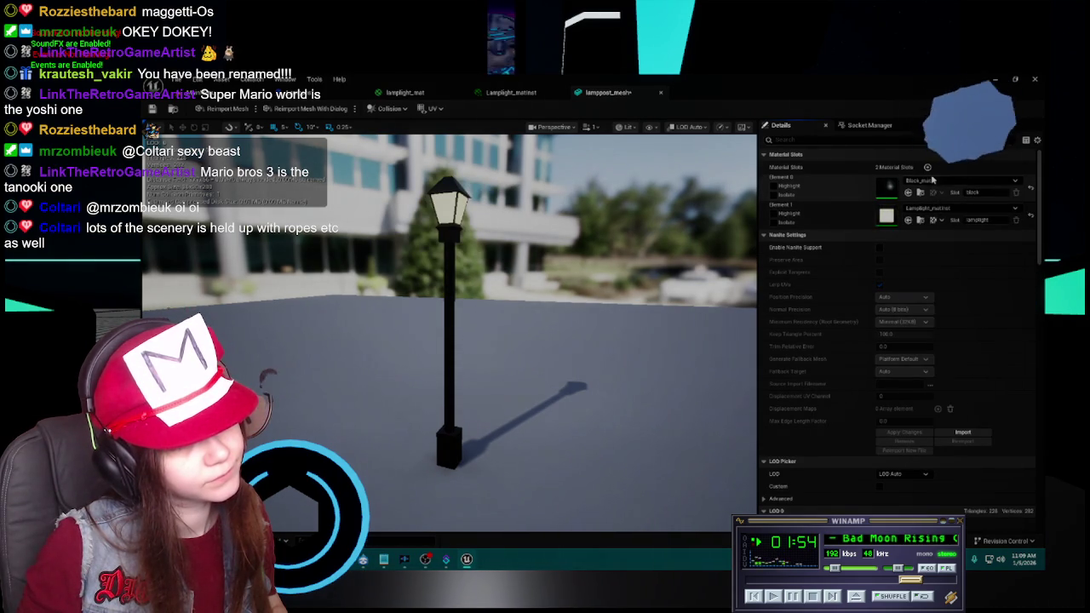
click(958, 181)
click(972, 292)
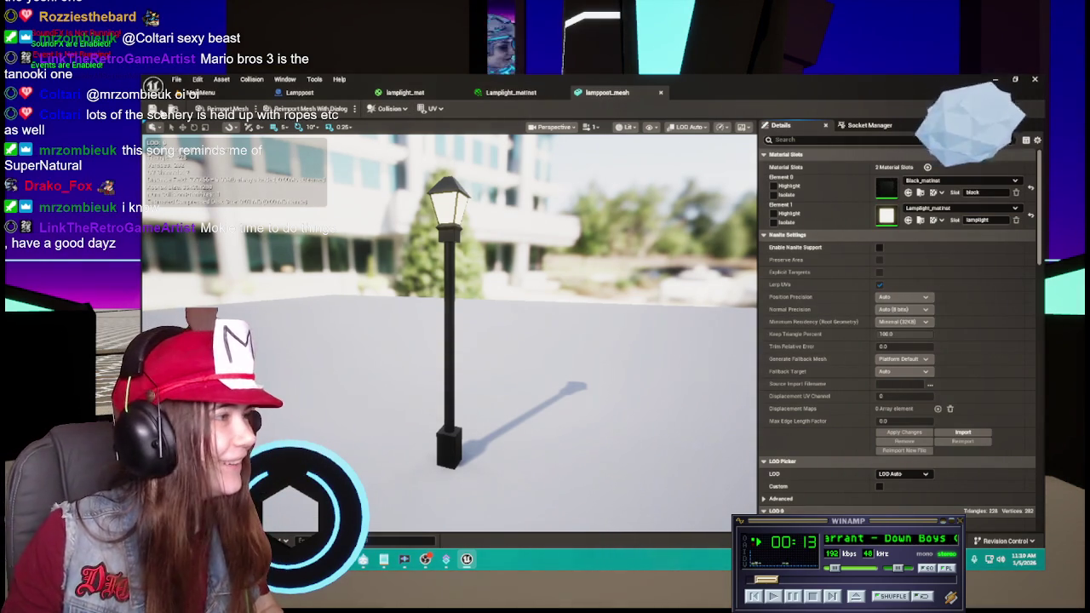
Close the lamppost_mesh and lamplight_mat editor tabs.
click(522, 93)
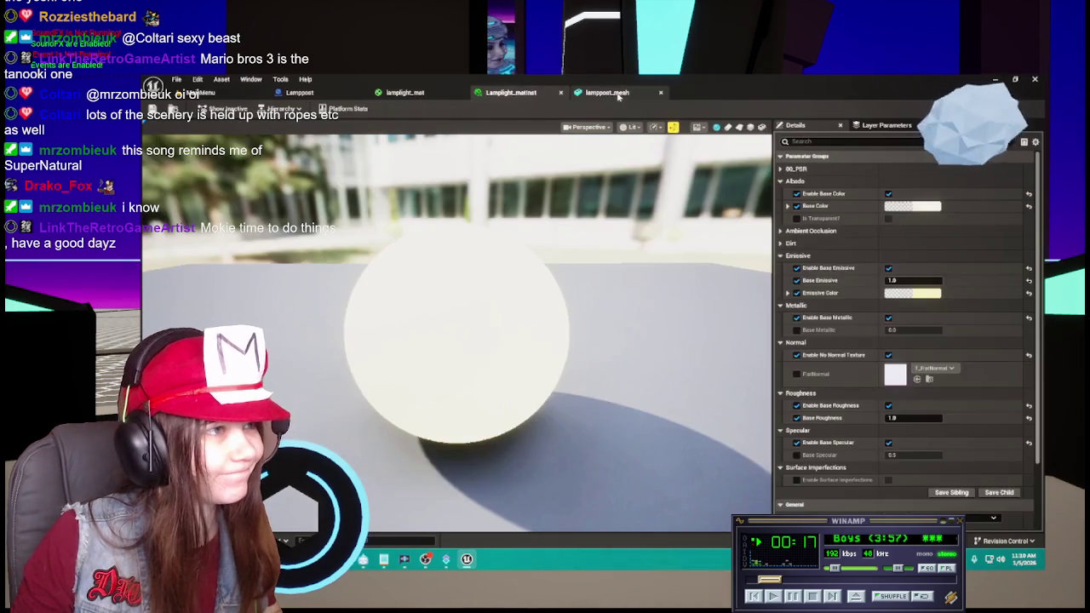
click(619, 96)
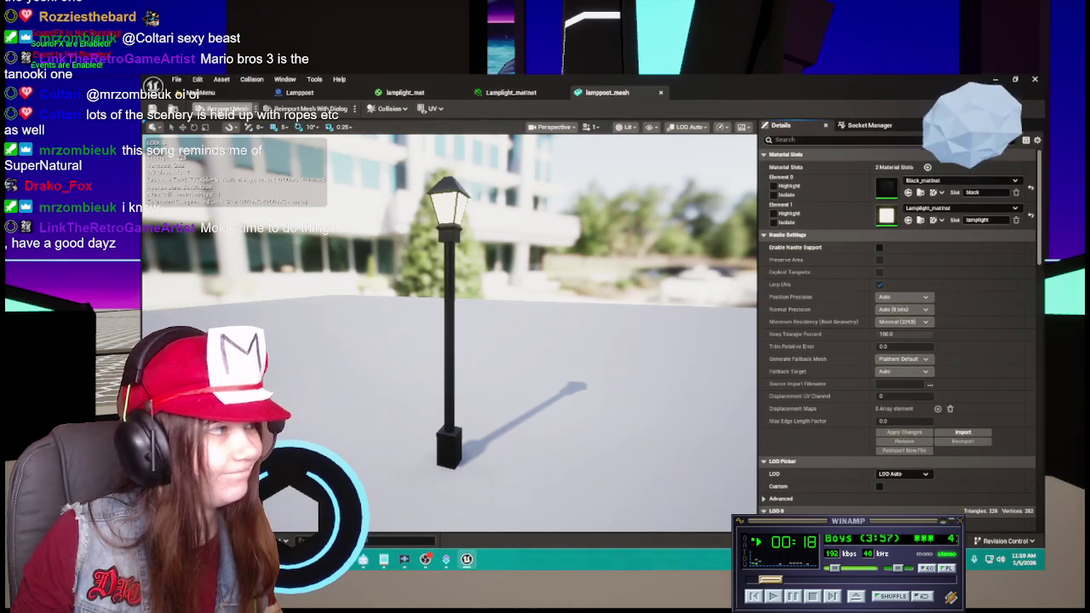
click(662, 92)
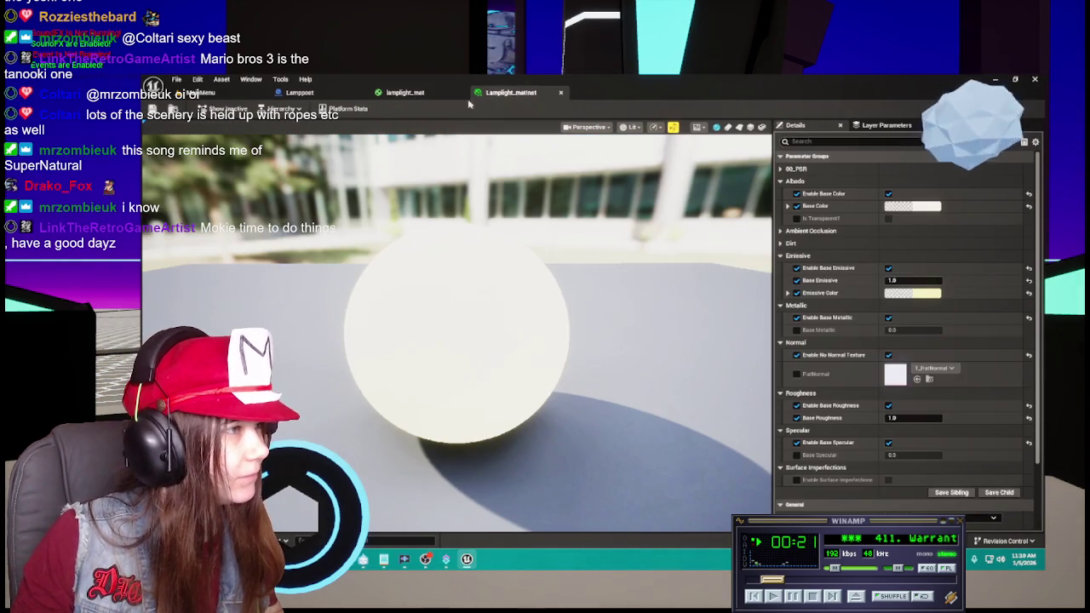
click(404, 92)
click(460, 92)
Apply the pending lamplight_mat changes and create a new material instance in Materials.
click(622, 337)
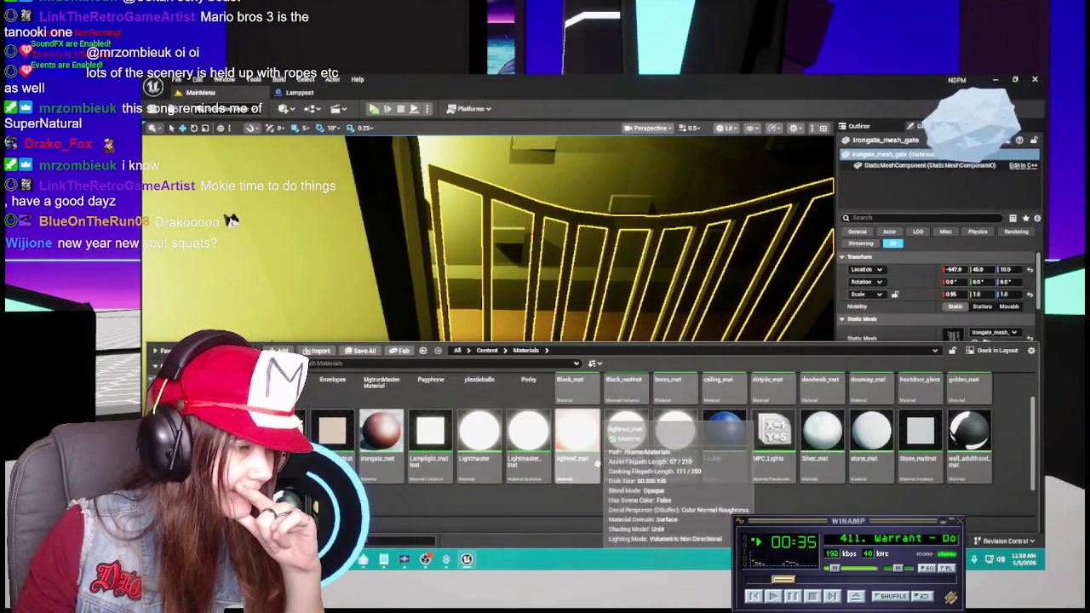
click(447, 466)
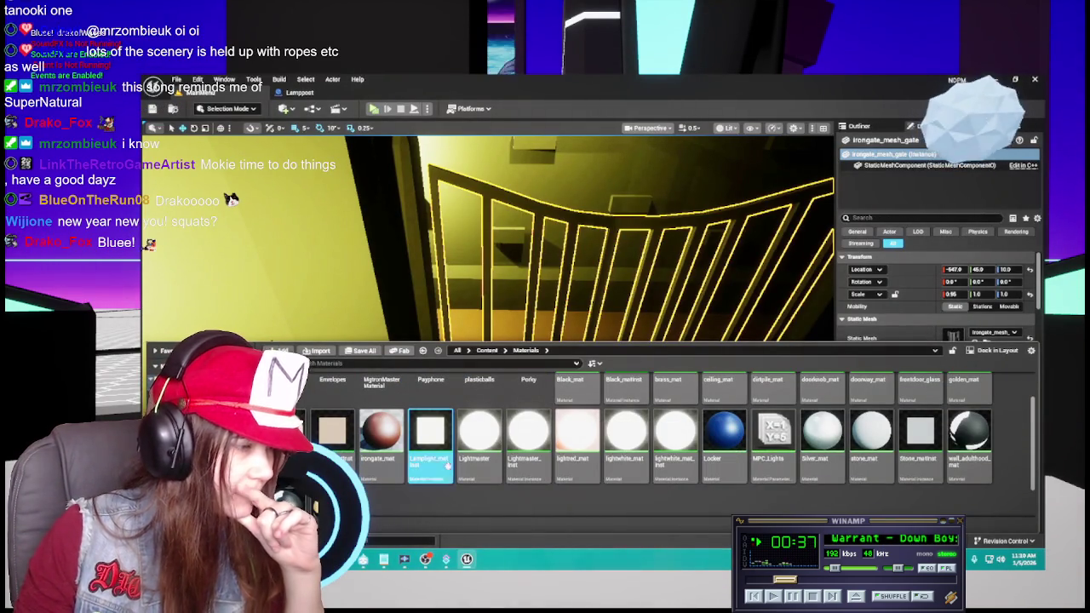
key(ctrl+d)
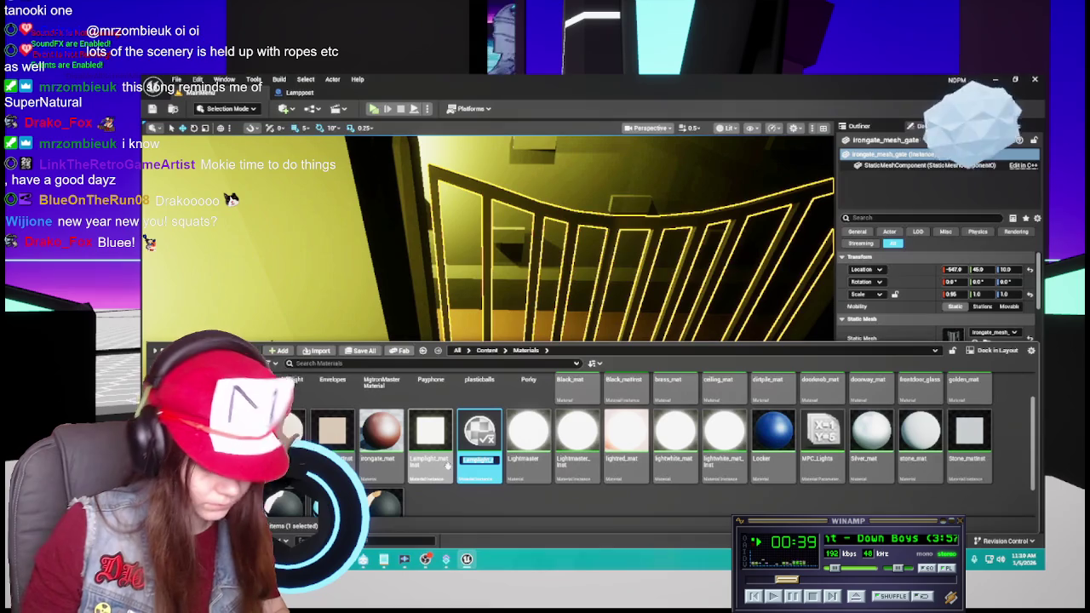
Rename the new material instance to LightRed_matinst.
key(BackSpace)
text(L)
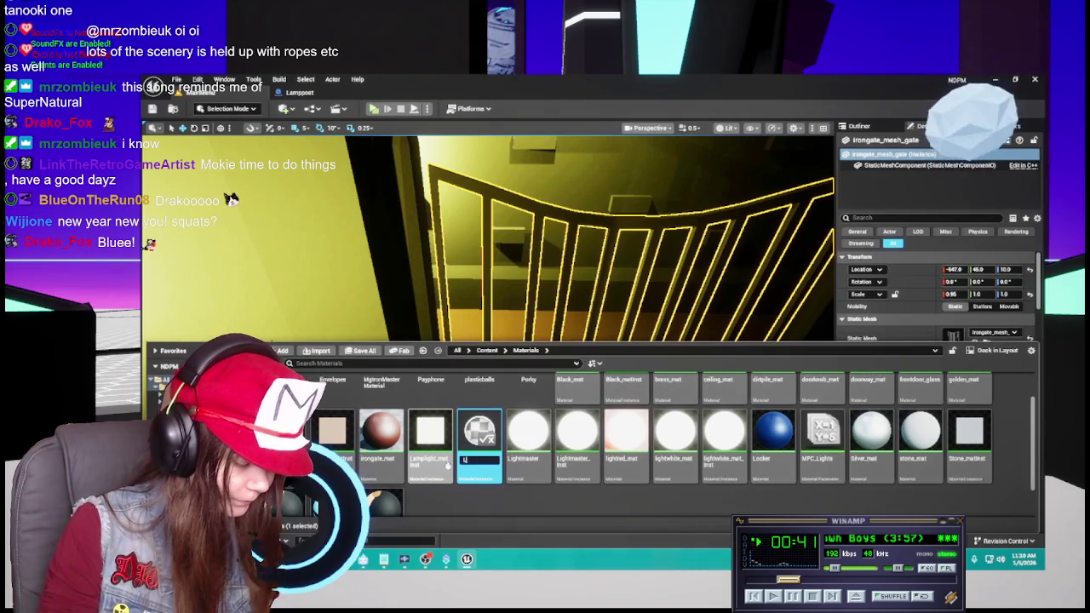
key(BackSpace)
key(BackSpace)
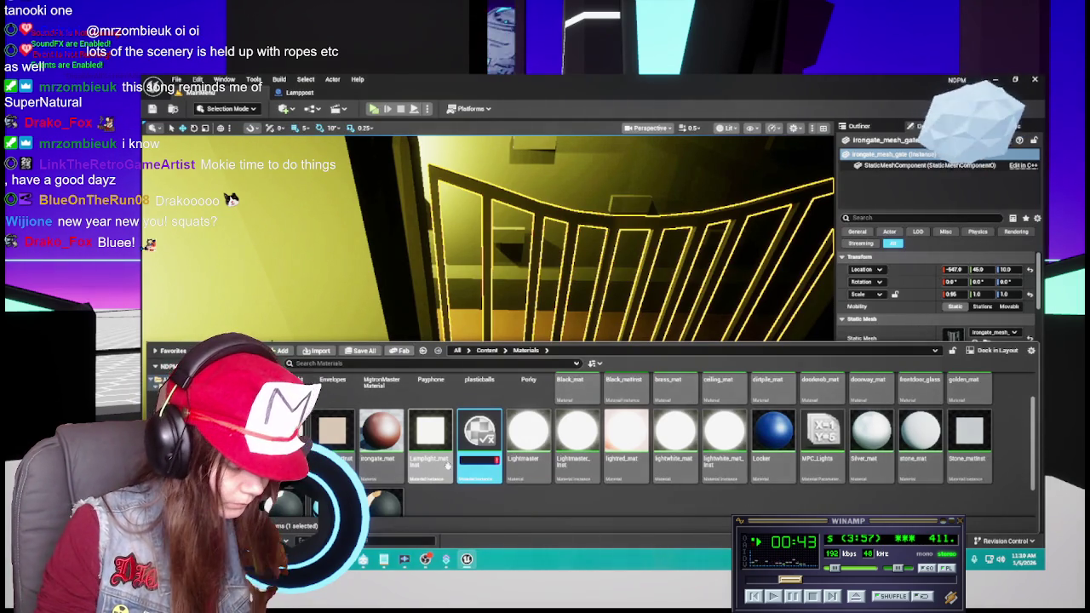
text(amp)
key(BackSpace)
key(BackSpace)
key(BackSpace)
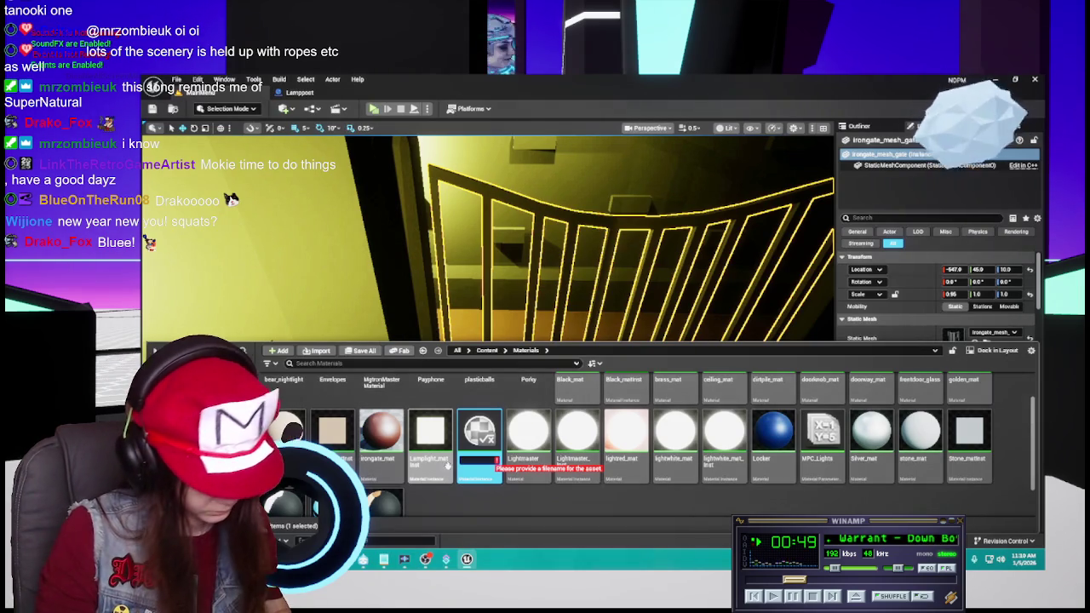
text(Lamplight)
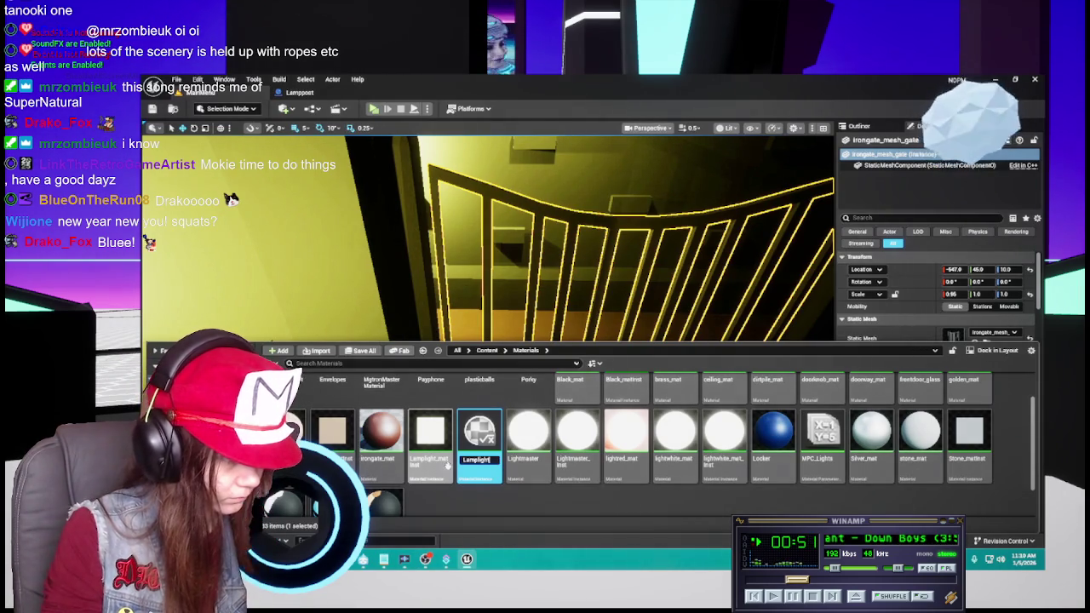
key(BackSpace)
key(BackSpace)
key(BackSpace)
text(Ligh)
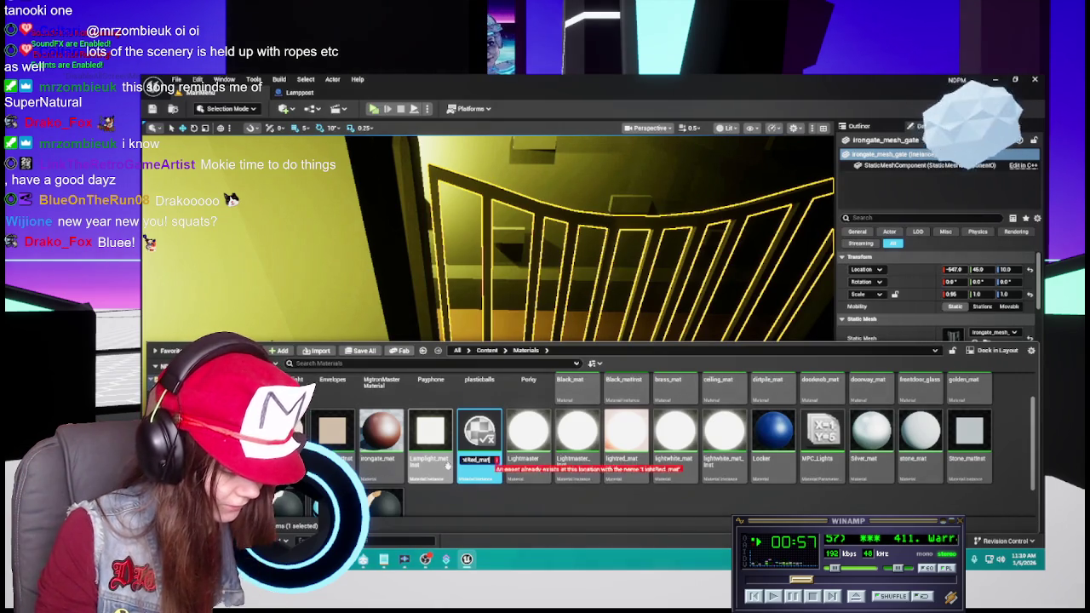
key(Return)
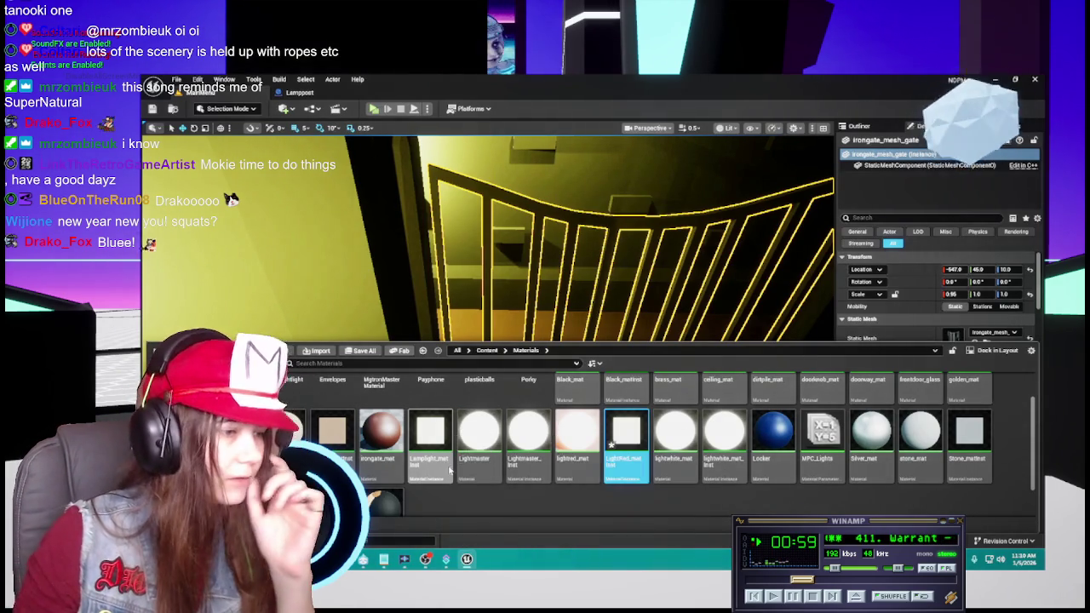
Open LightRed_matinst, then open lightred_mat's material graph from the Content Drawer.
double_click(626, 430)
click(298, 92)
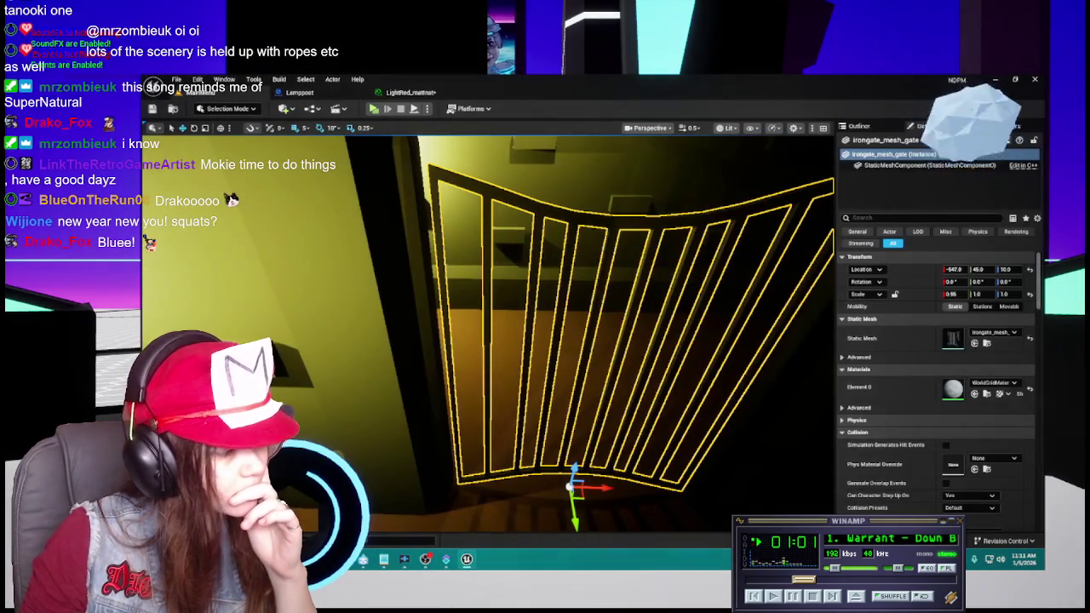
key(ctrl+space)
scroll(579, 434, down, 1)
right_click(575, 434)
click(577, 439)
double_click(570, 434)
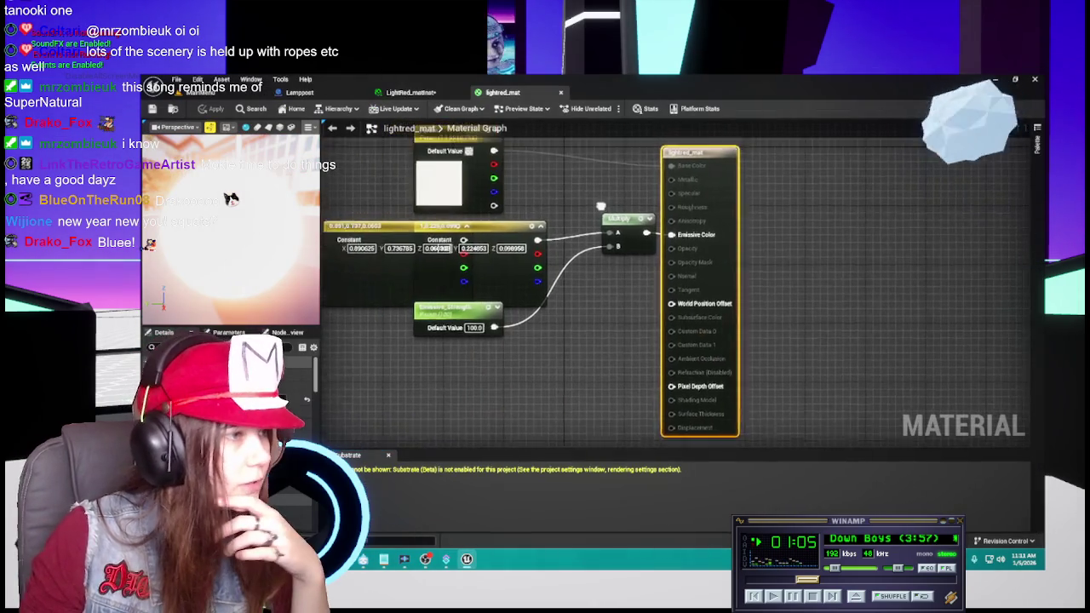
Separate the overlapping Constant nodes and select the peach constant's hex sRGB value.
drag(535, 264, 445, 261)
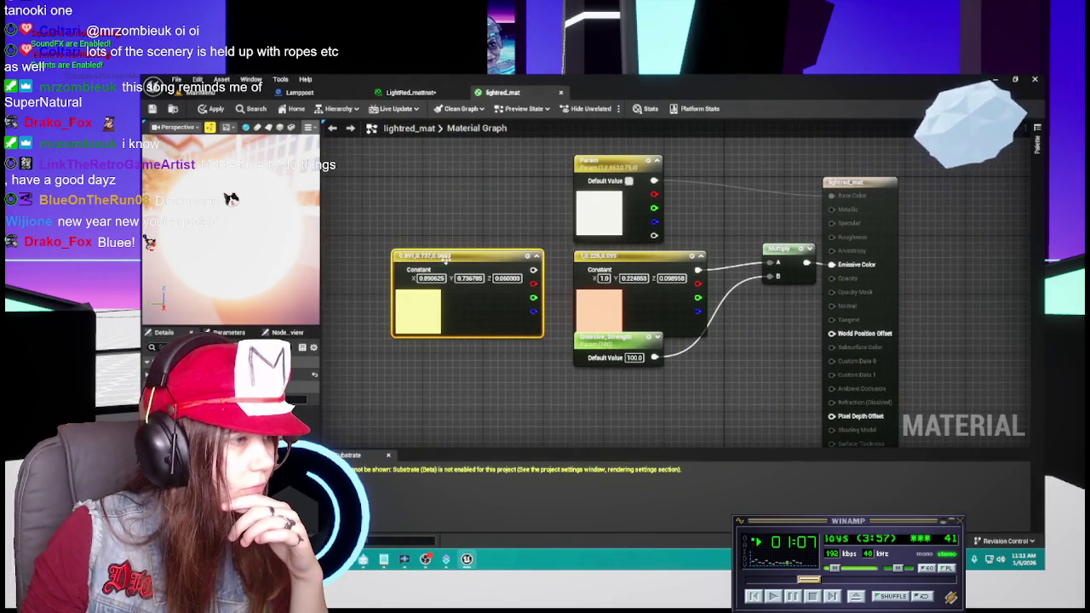
drag(656, 264, 624, 264)
double_click(578, 312)
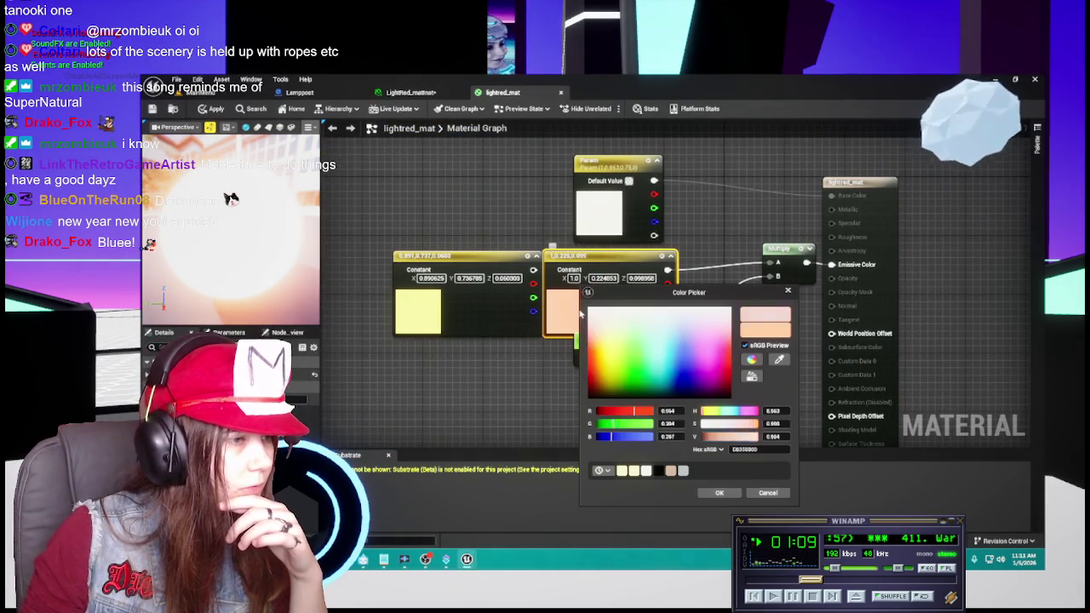
click(769, 448)
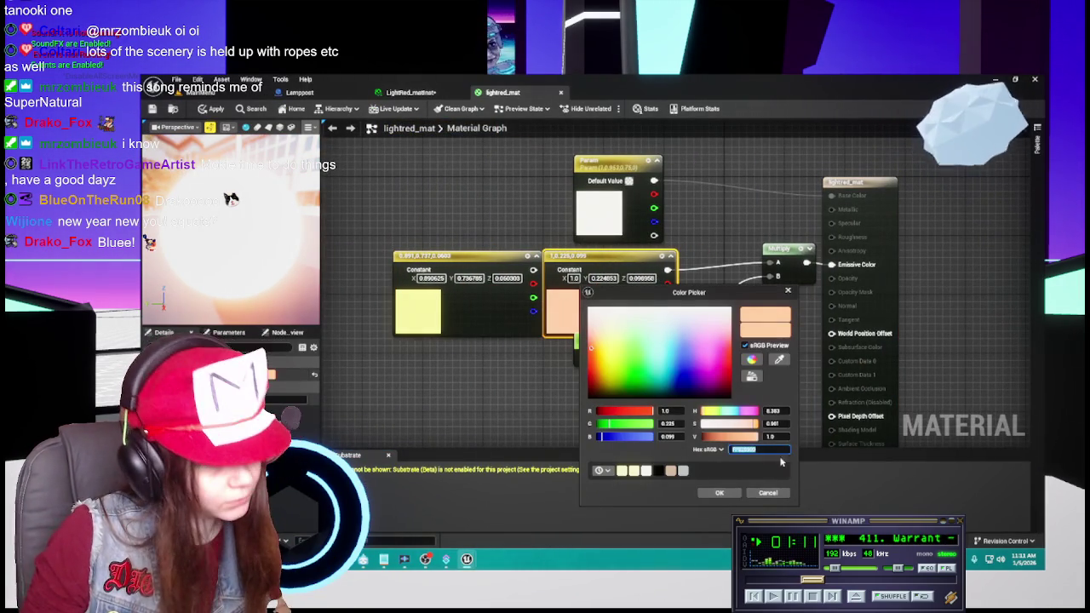
click(766, 493)
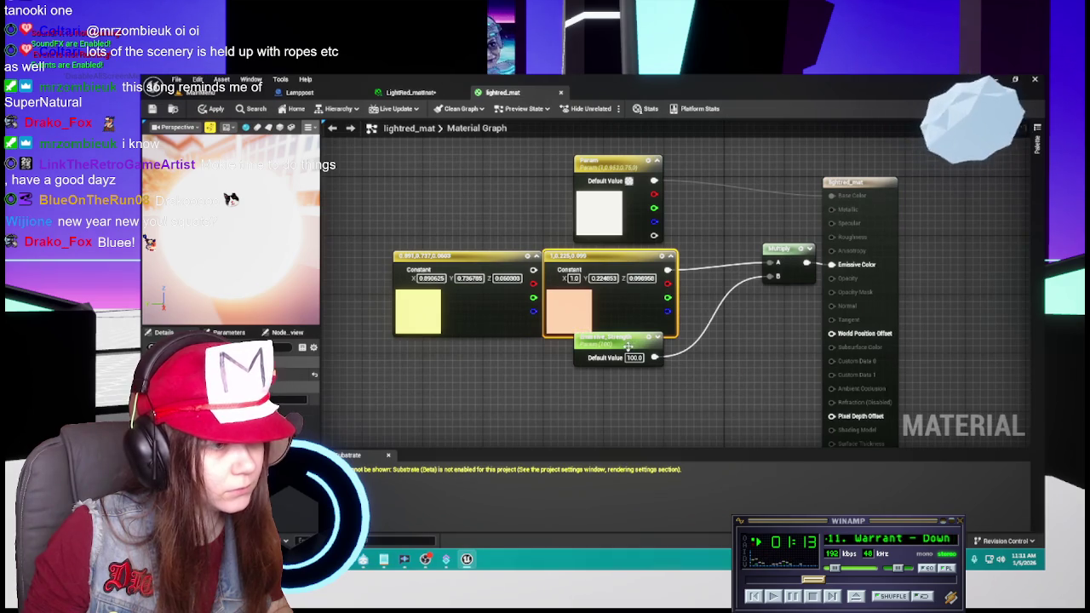
click(410, 92)
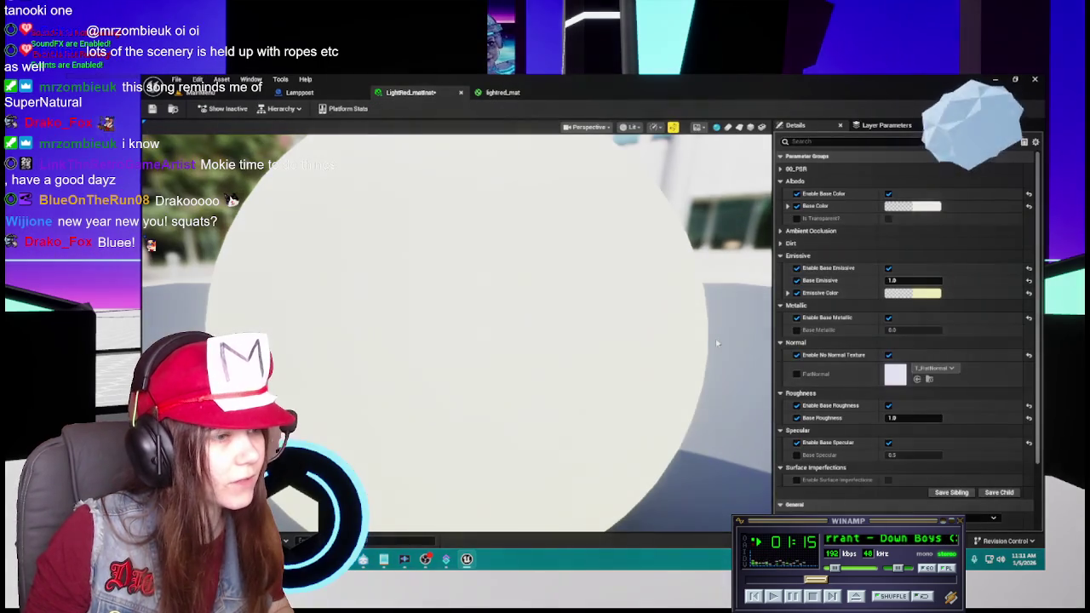
scroll(673, 306, down, 5)
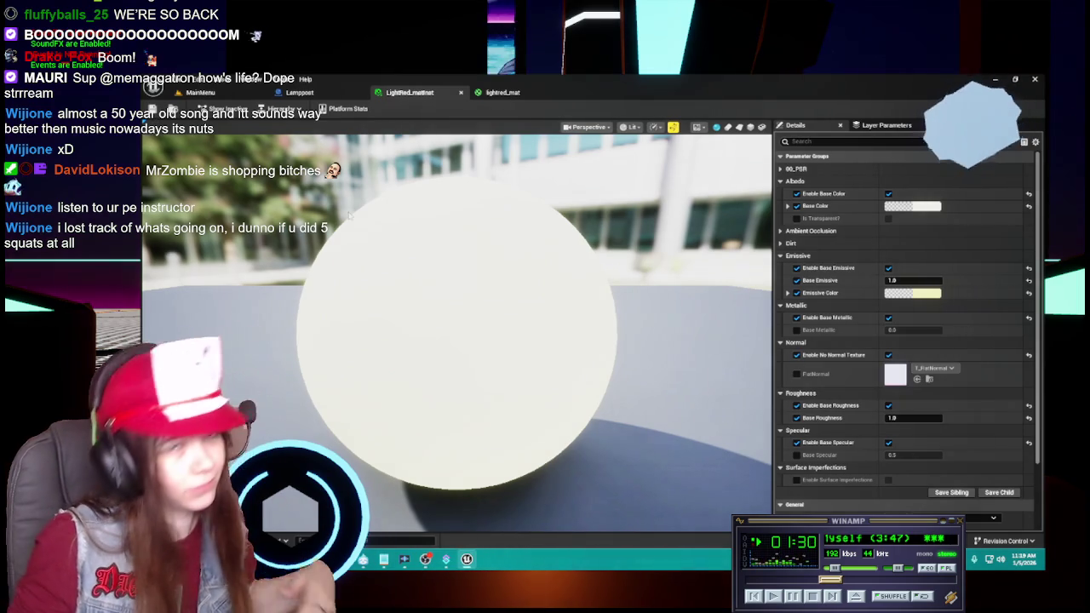
Set LightRed_matinst's Emissive Color to the peach constant's orange hex value.
click(507, 92)
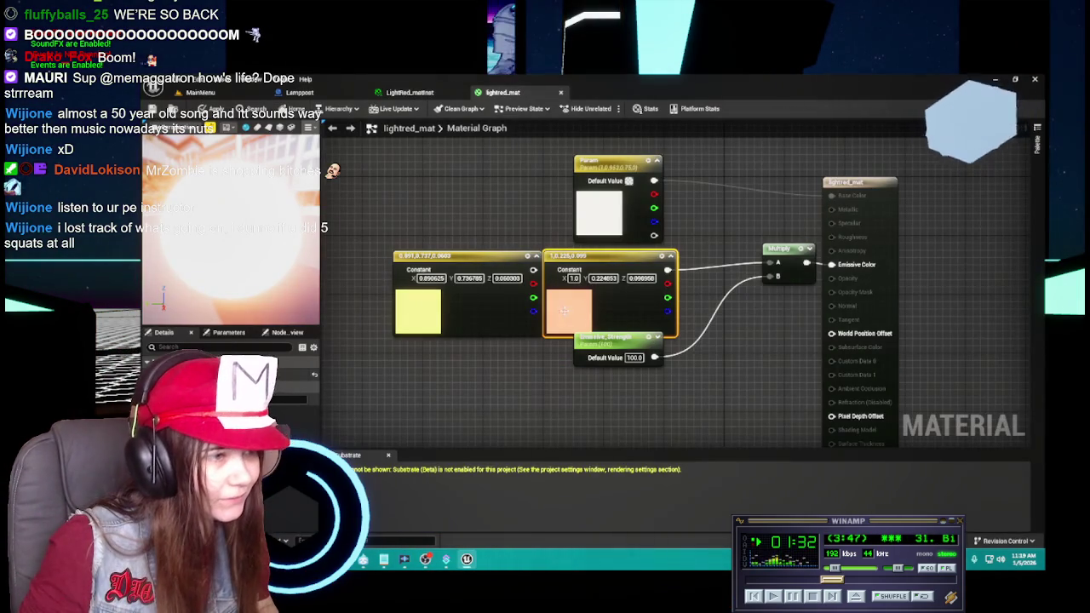
double_click(562, 310)
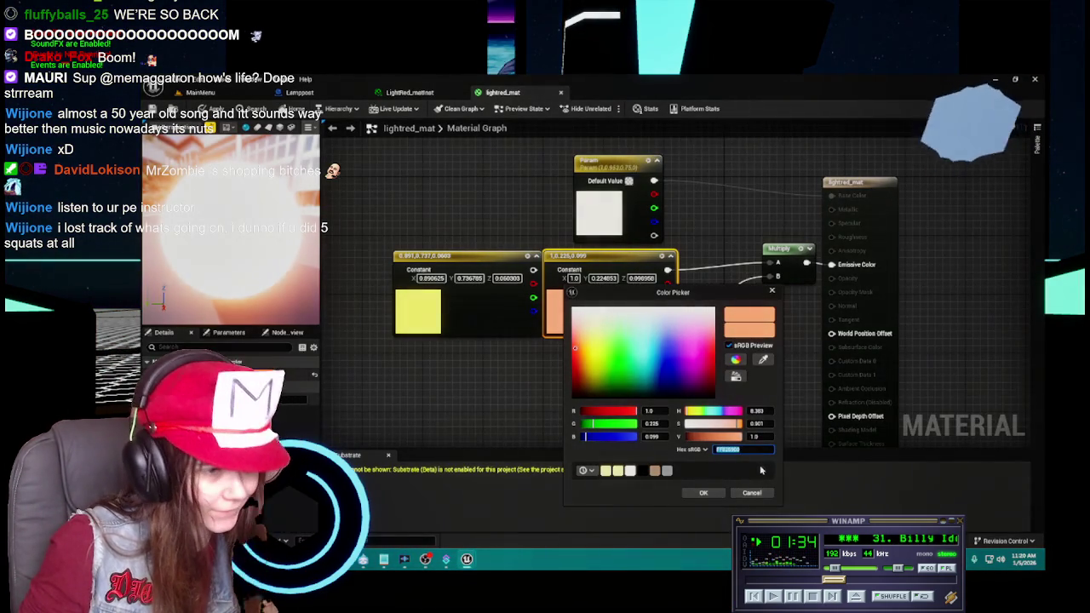
click(751, 492)
click(432, 94)
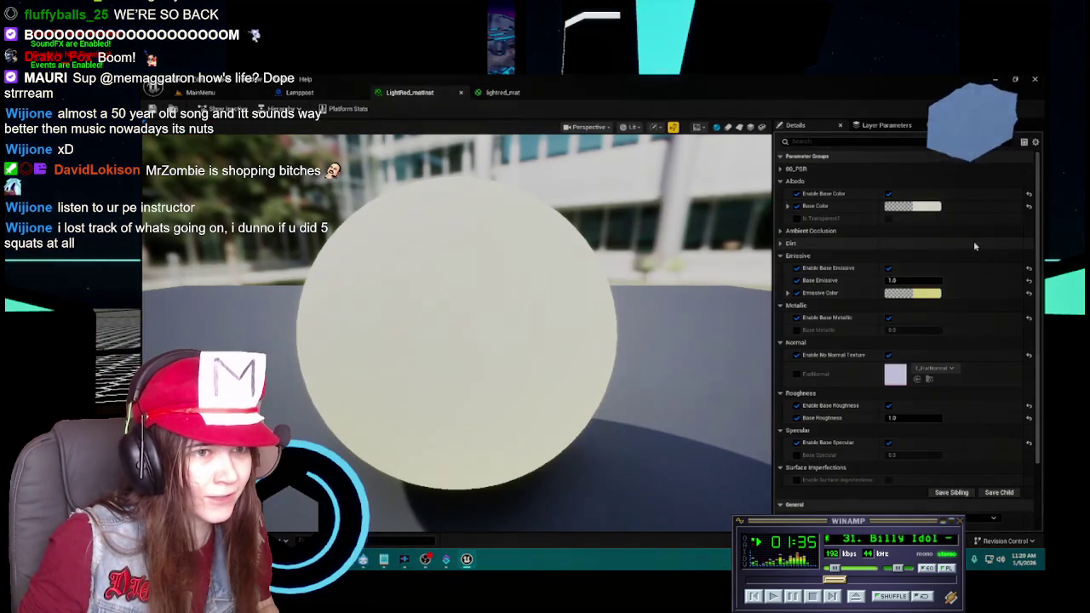
click(934, 293)
double_click(884, 448)
key(ctrl+v)
key(Return)
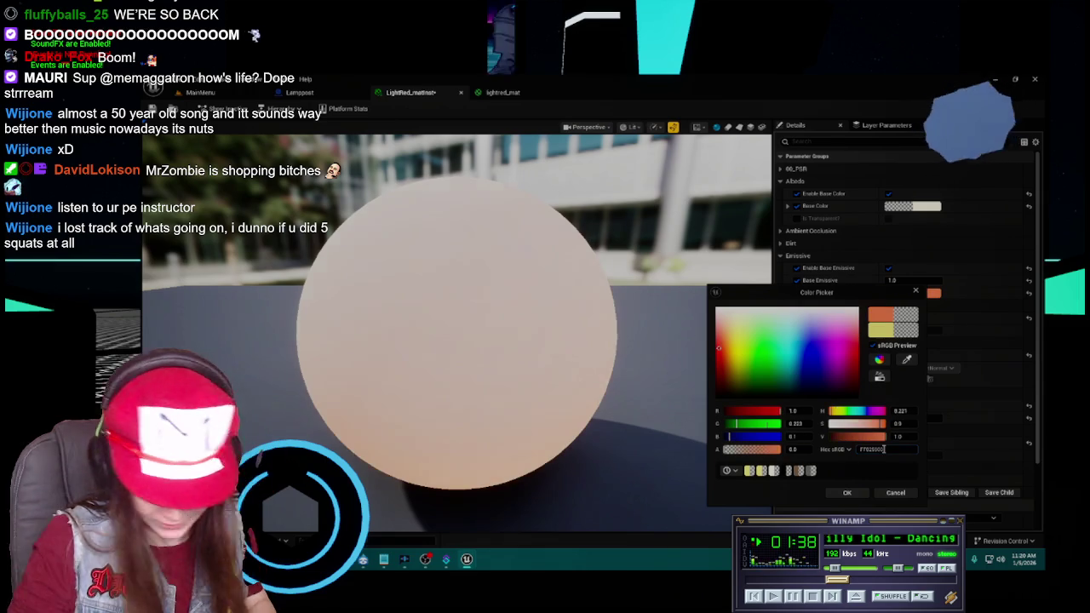
click(854, 493)
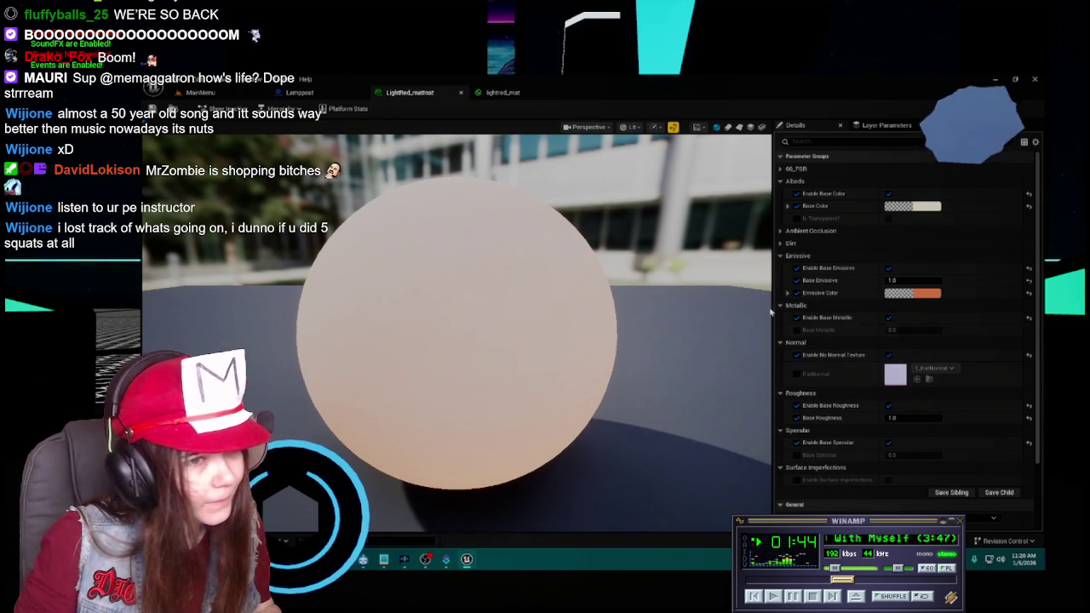
Compare lightred_mat's graph with the LightRed_matinst preview, then show the Materials folder.
click(499, 95)
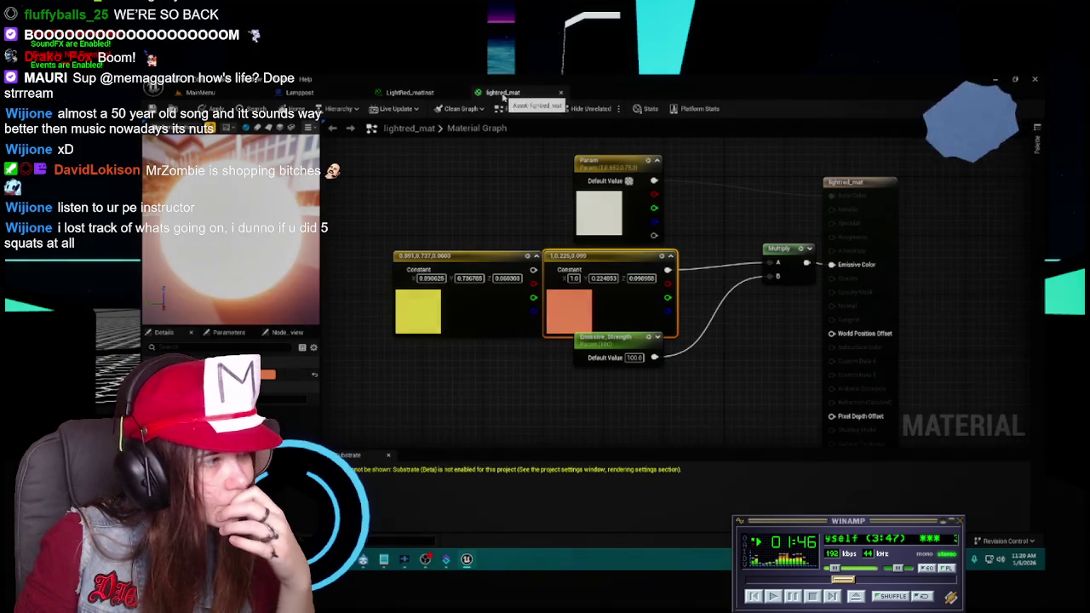
click(439, 96)
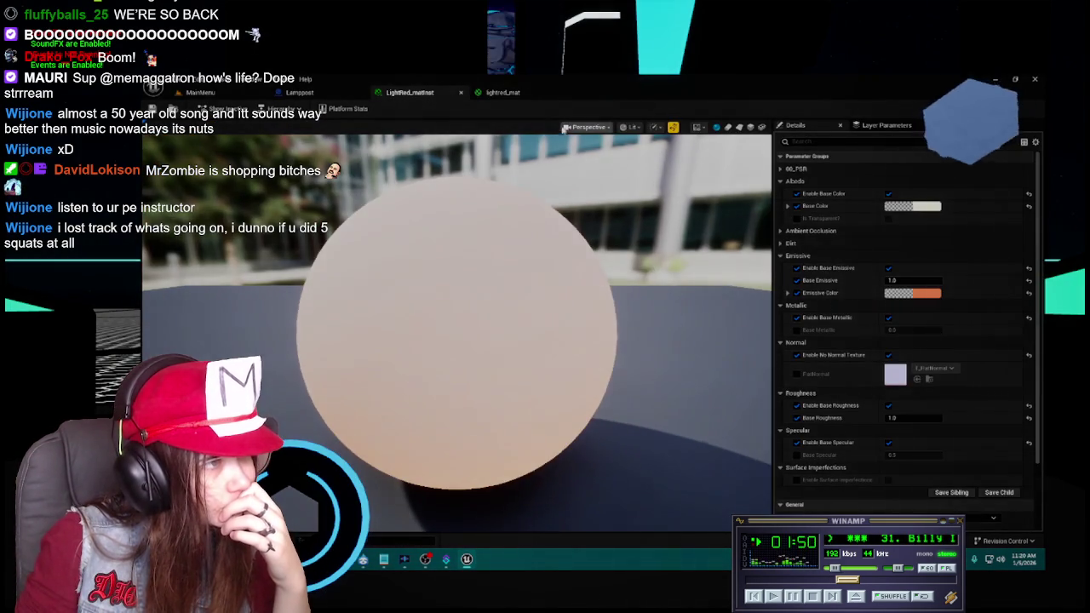
click(495, 94)
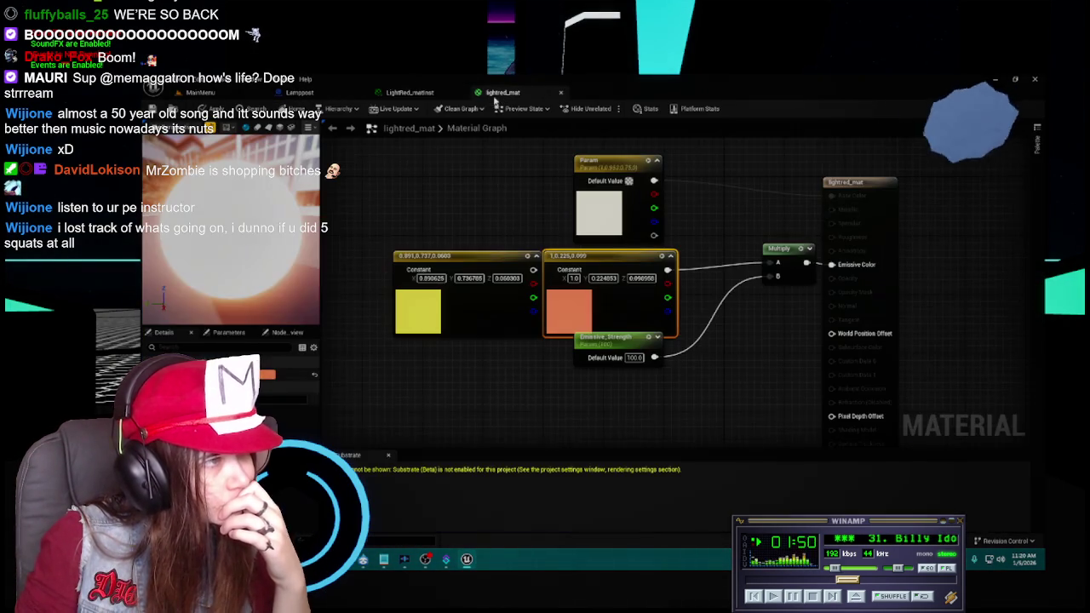
click(423, 95)
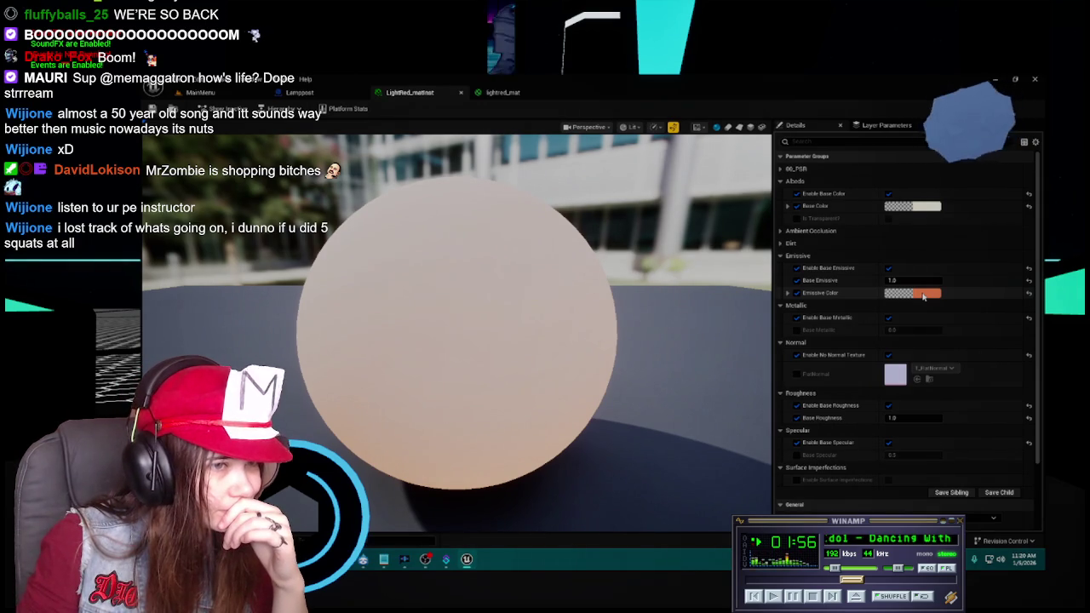
click(499, 94)
click(418, 93)
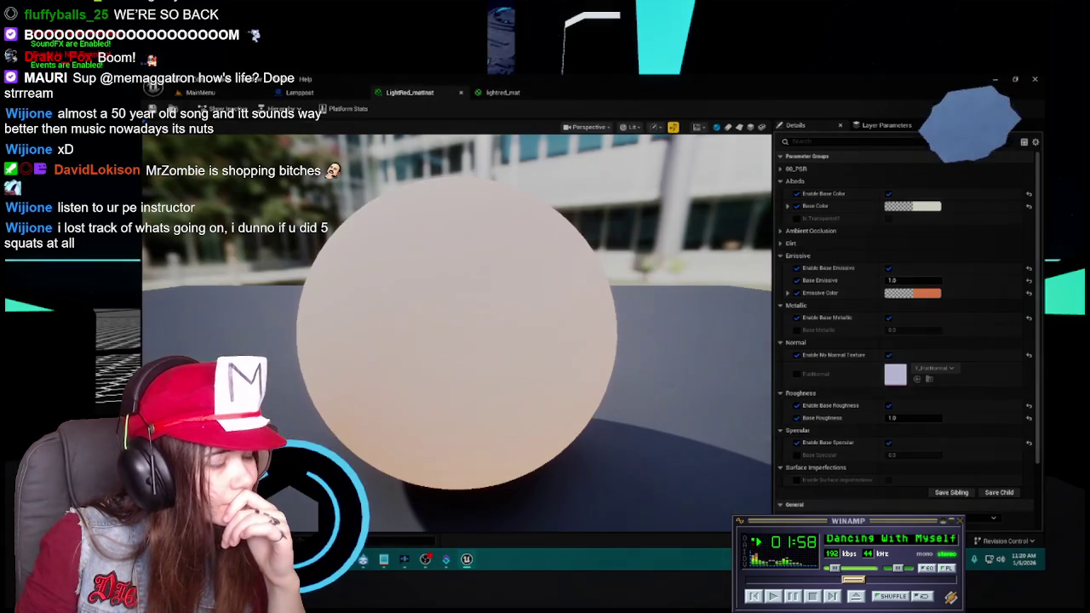
key(ctrl+space)
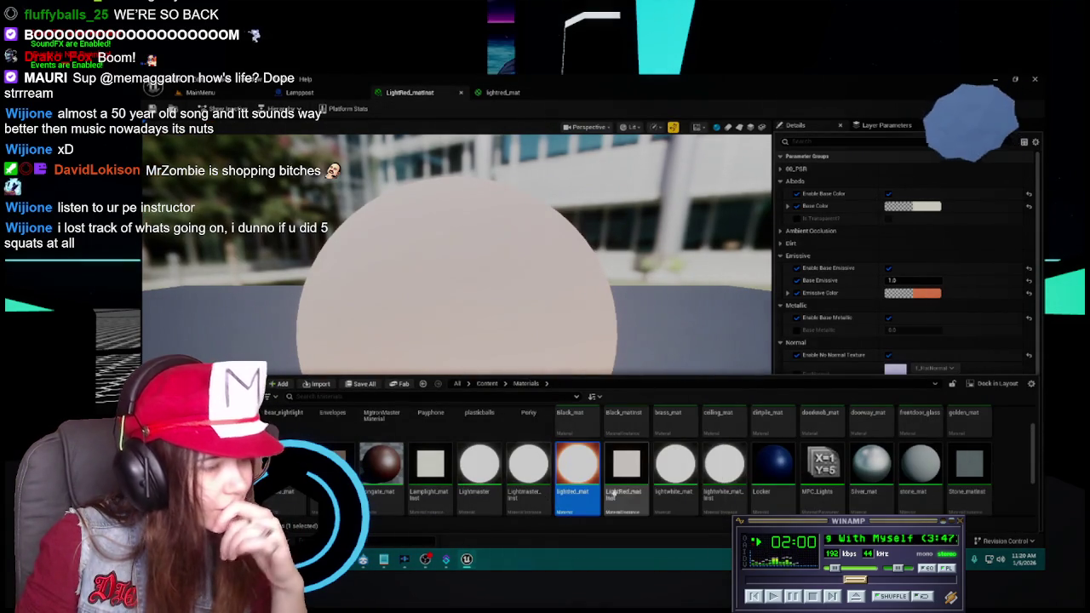
Force-delete the LightRed_matinst material instance from the Materials folder.
click(619, 477)
key(Delete)
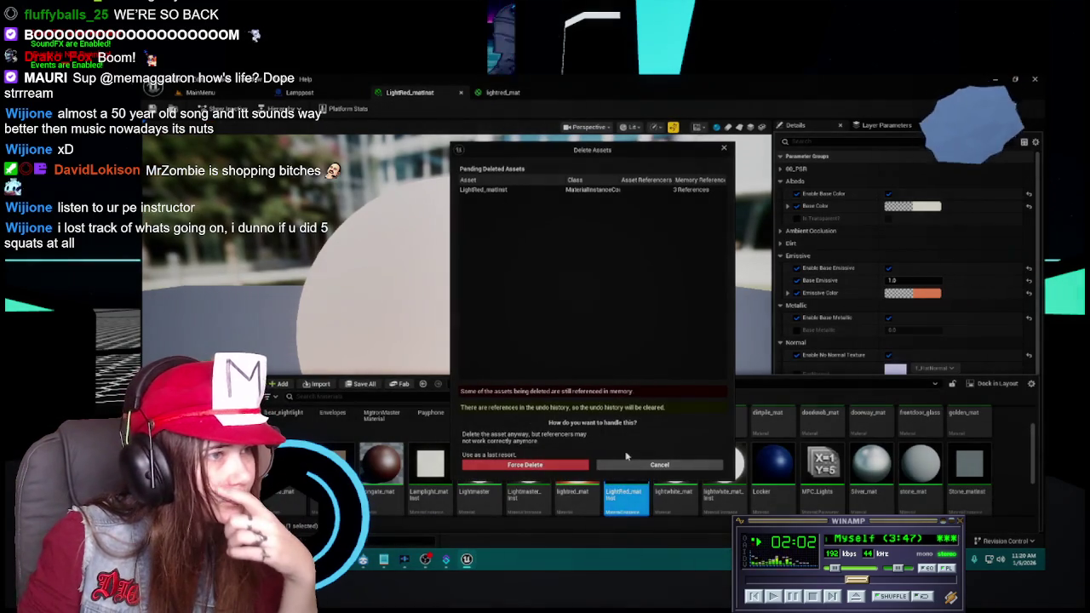
click(570, 465)
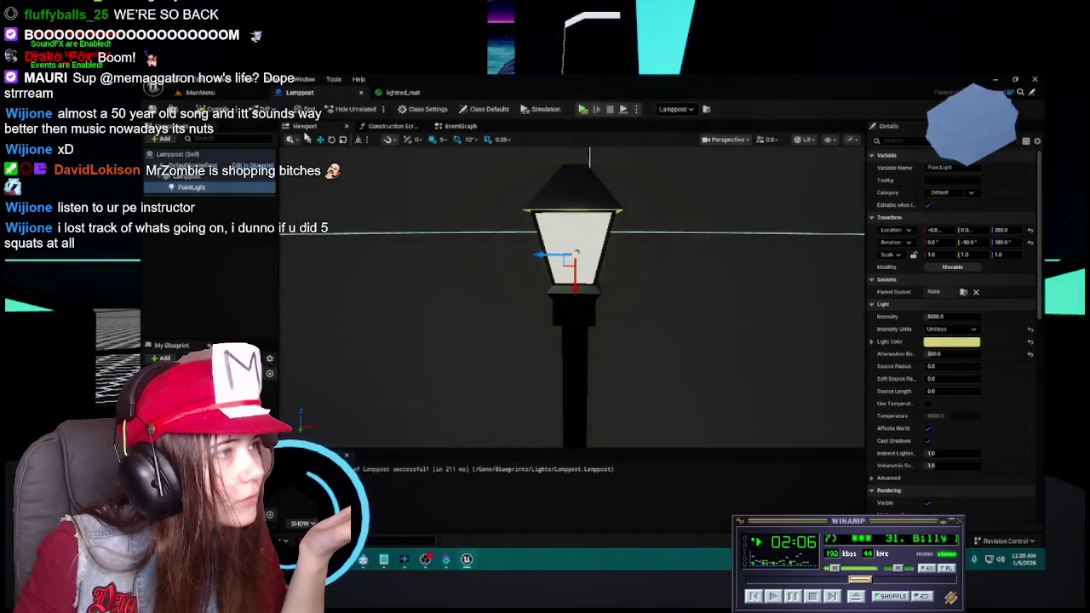
Close the lightred_mat editor, applying its edits, then delete lightred_mat.
click(394, 93)
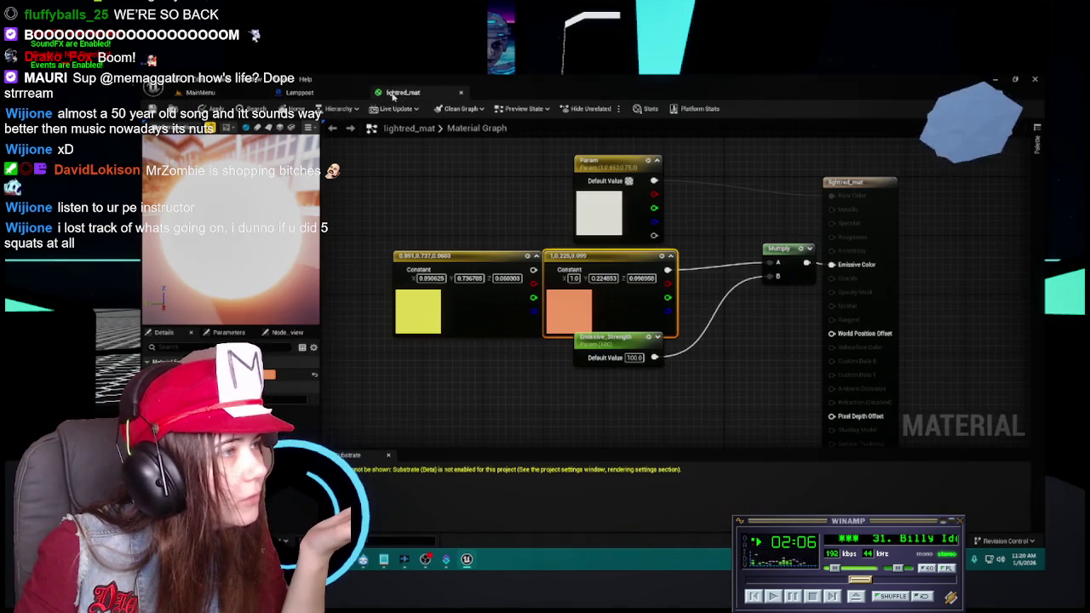
click(462, 93)
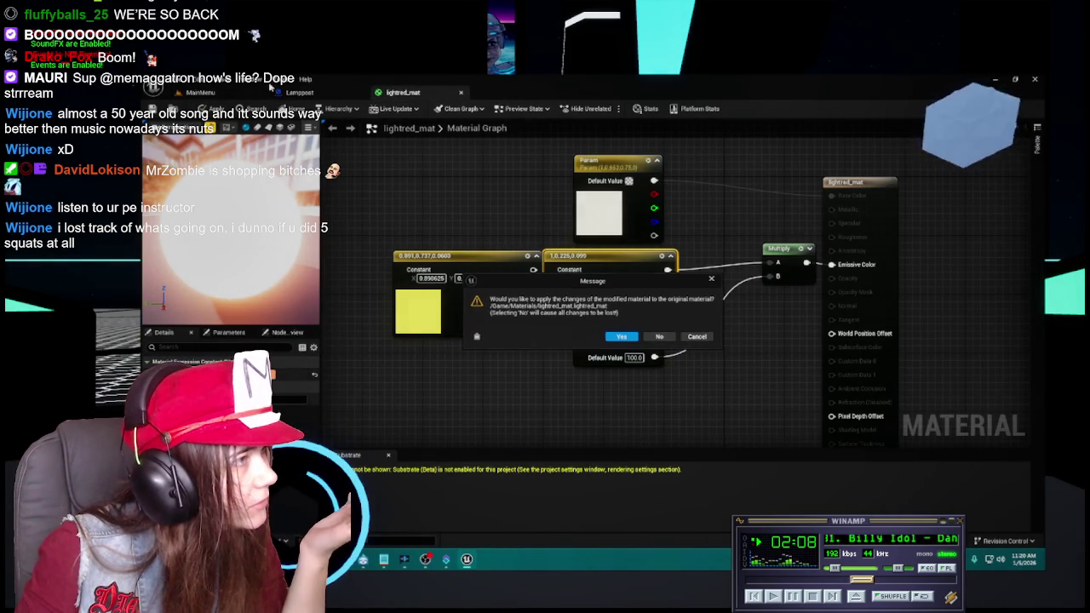
click(621, 336)
key(ctrl+space)
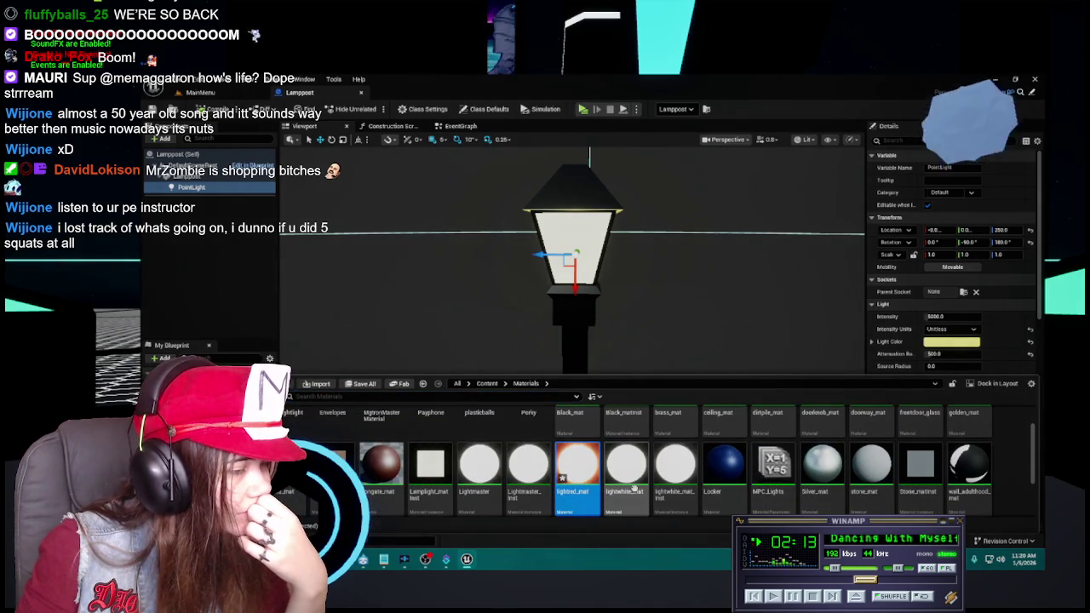
key(Delete)
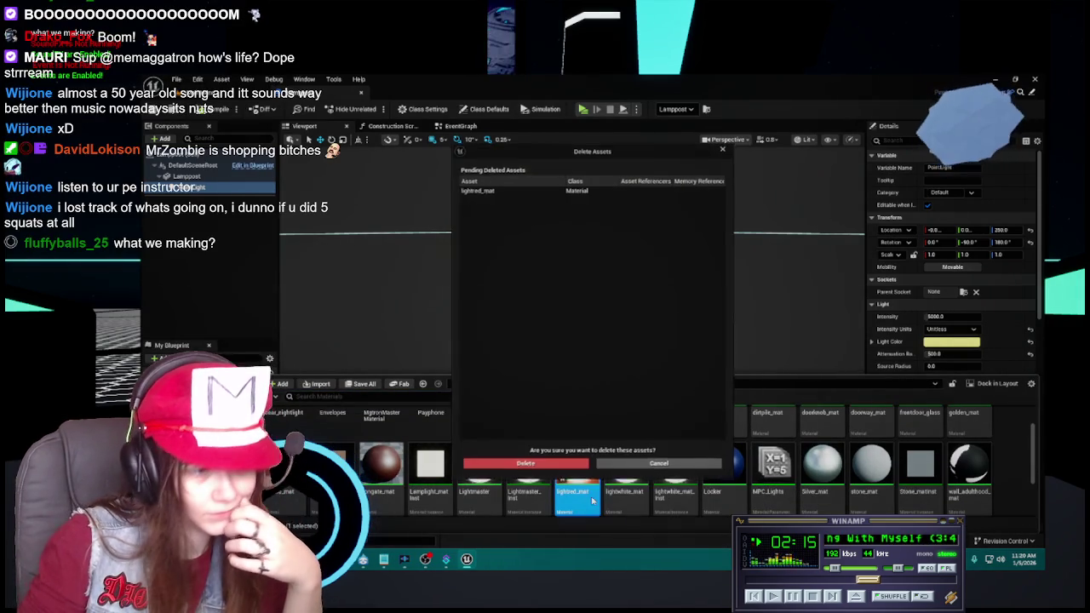
click(560, 467)
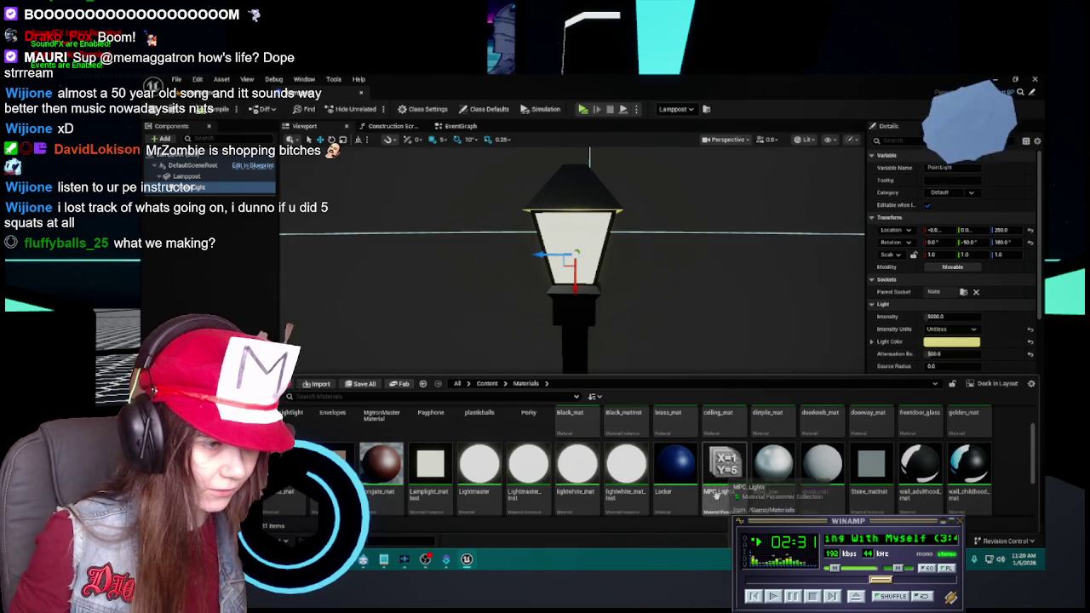
scroll(674, 477, up, 1)
scroll(674, 480, down, 1)
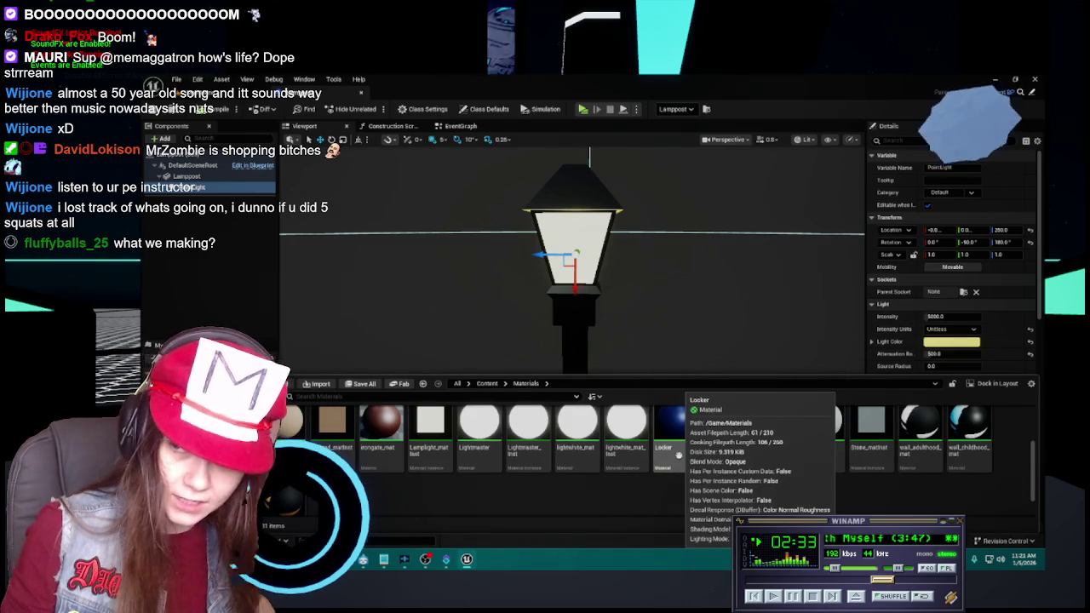
scroll(677, 460, up, 1)
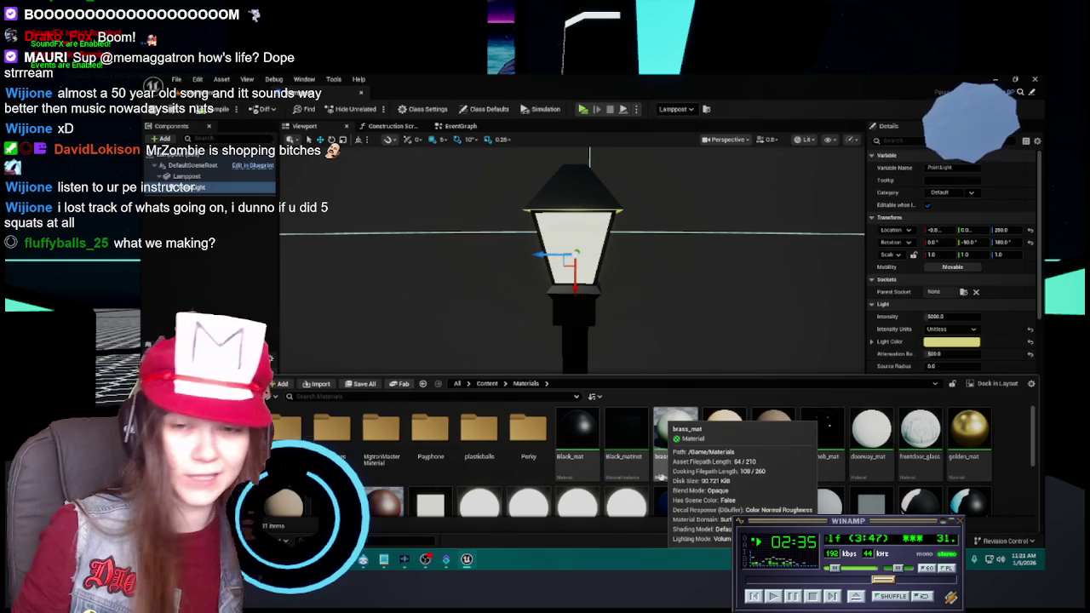
scroll(660, 477, down, 1)
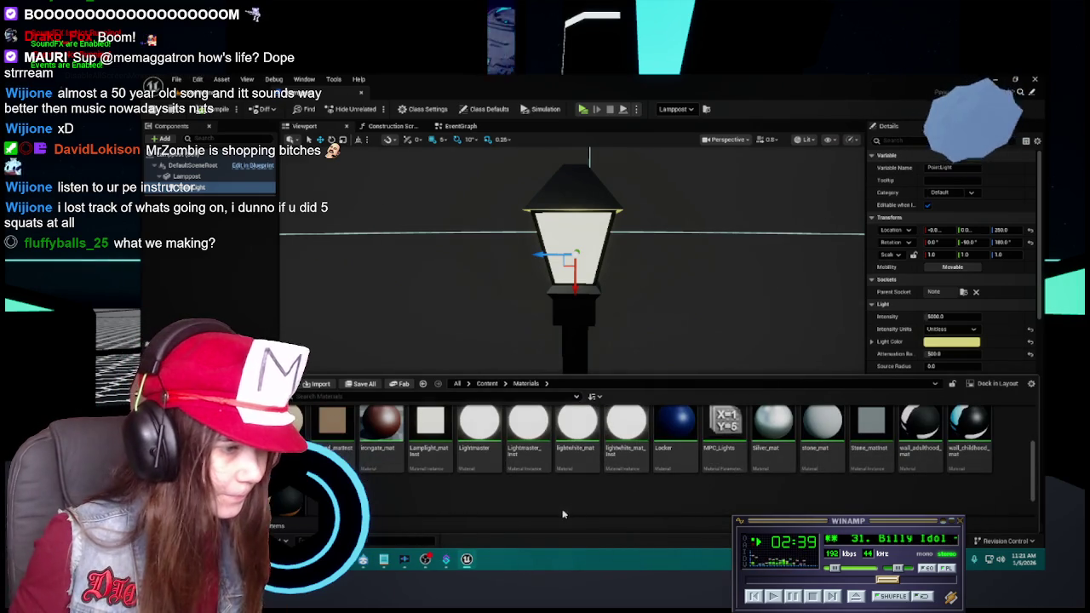
Cancel deleting Black_mat, which childdoor_mesh still references, and go up to top-level Content.
scroll(650, 477, up, 1)
click(577, 430)
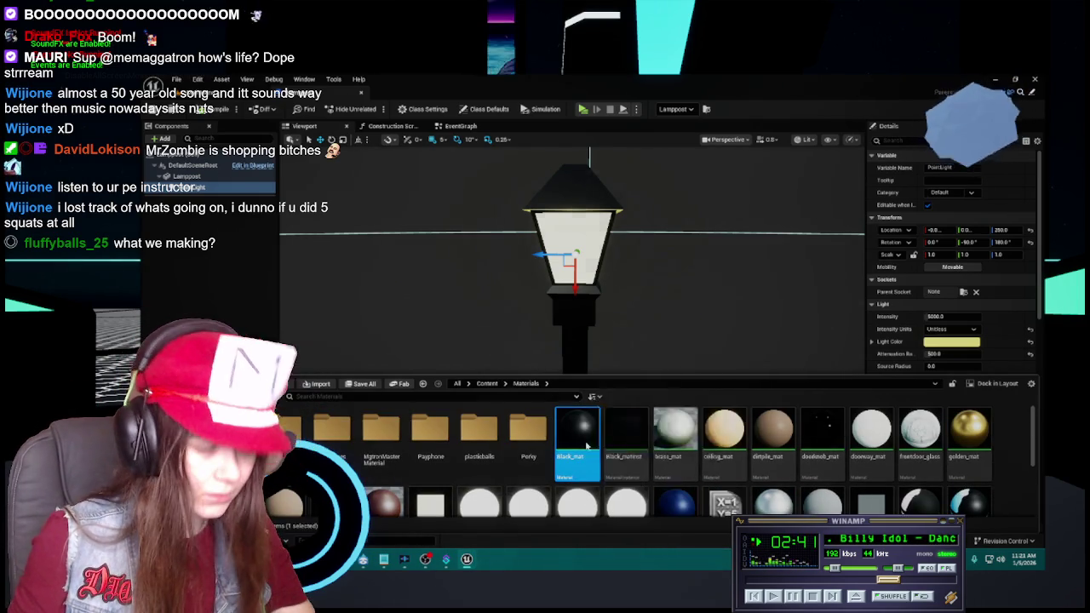
key(Delete)
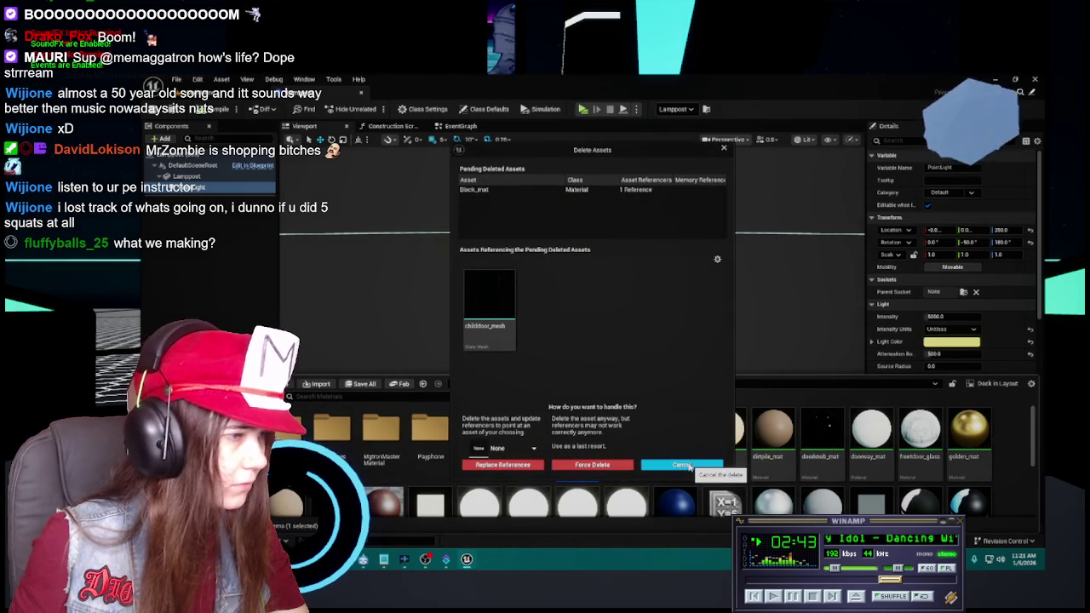
click(688, 467)
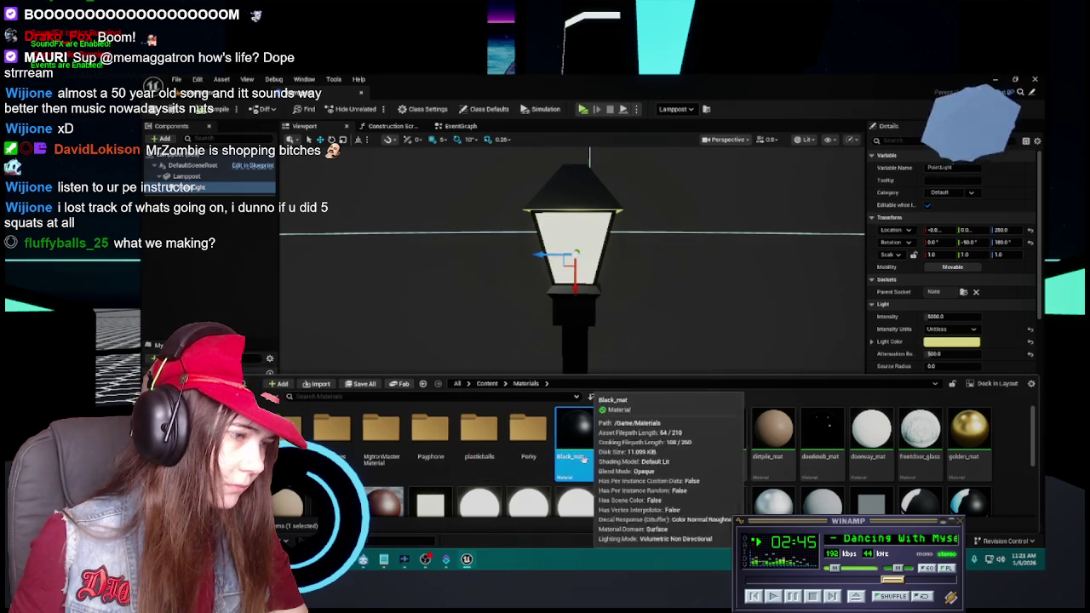
click(483, 384)
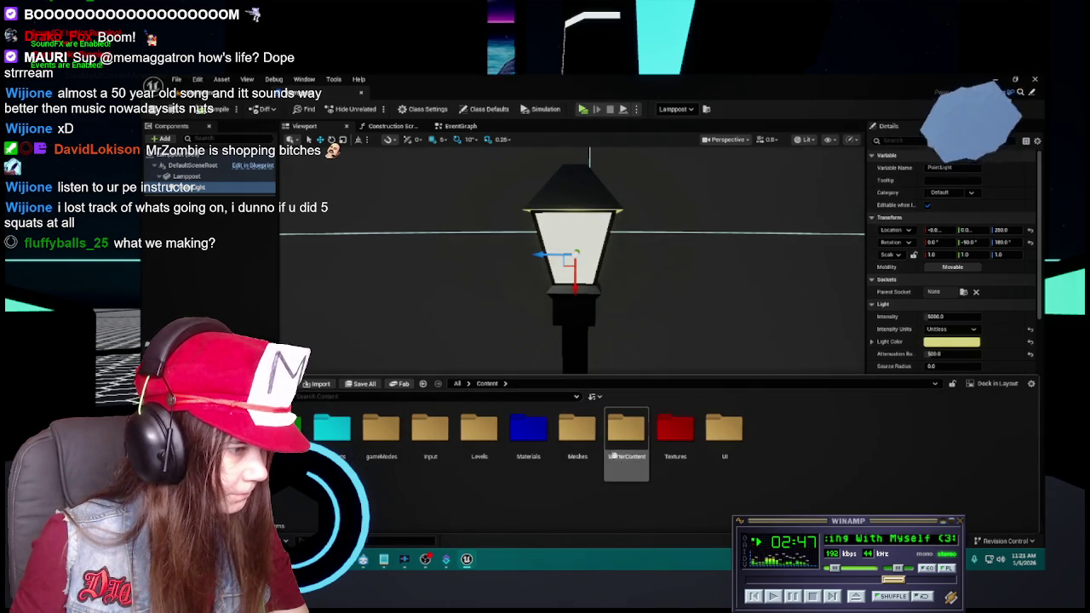
Assign Black_matinst to childdoor_mesh's Element 0 slot, then close it and save the Lamppost blueprint.
double_click(571, 436)
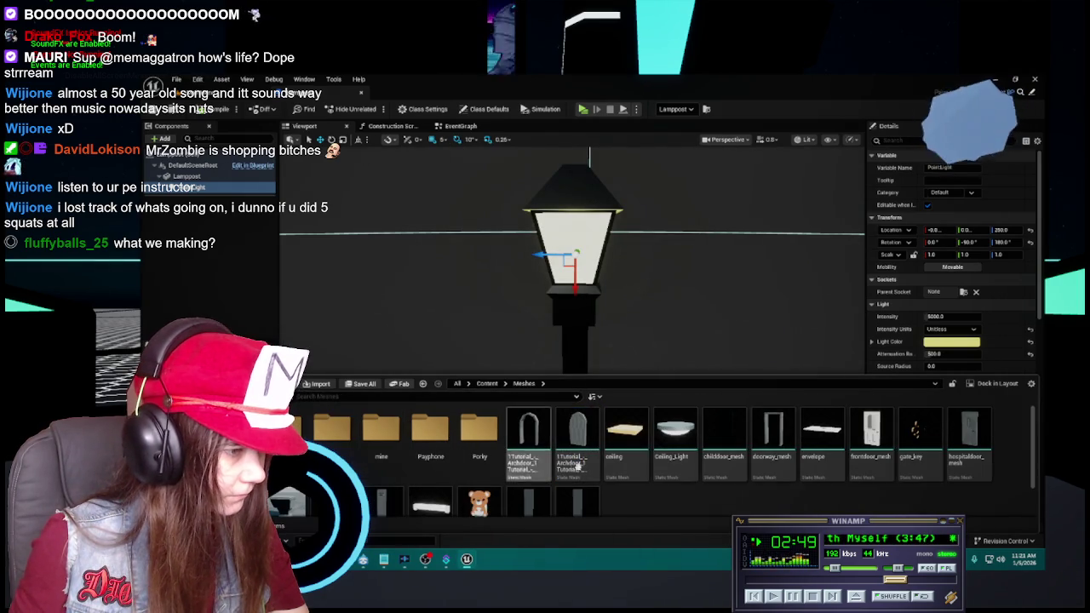
scroll(735, 447, down, 1)
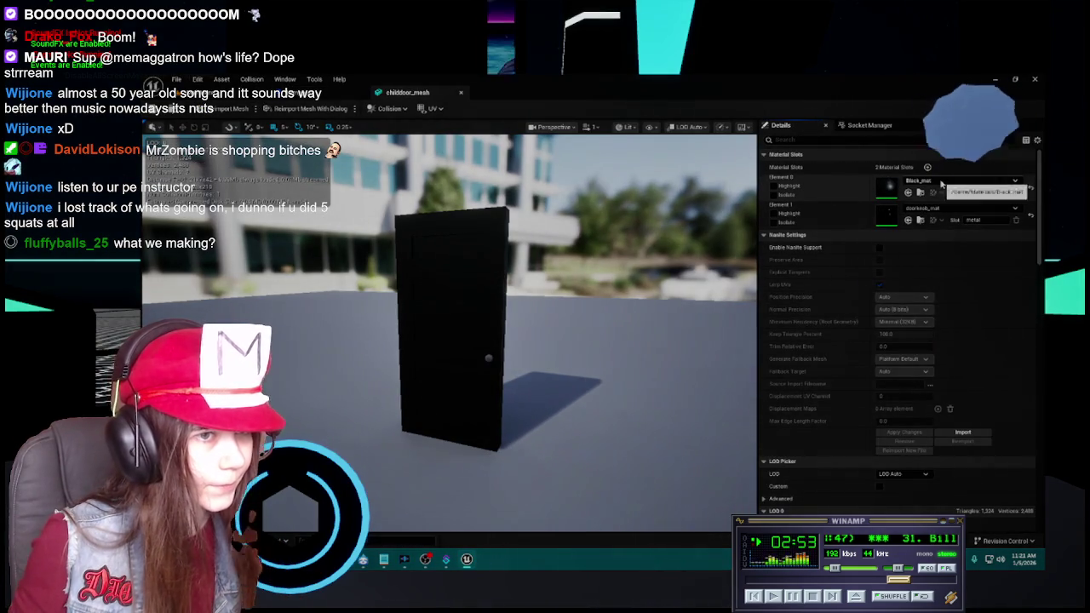
click(941, 183)
text(black)
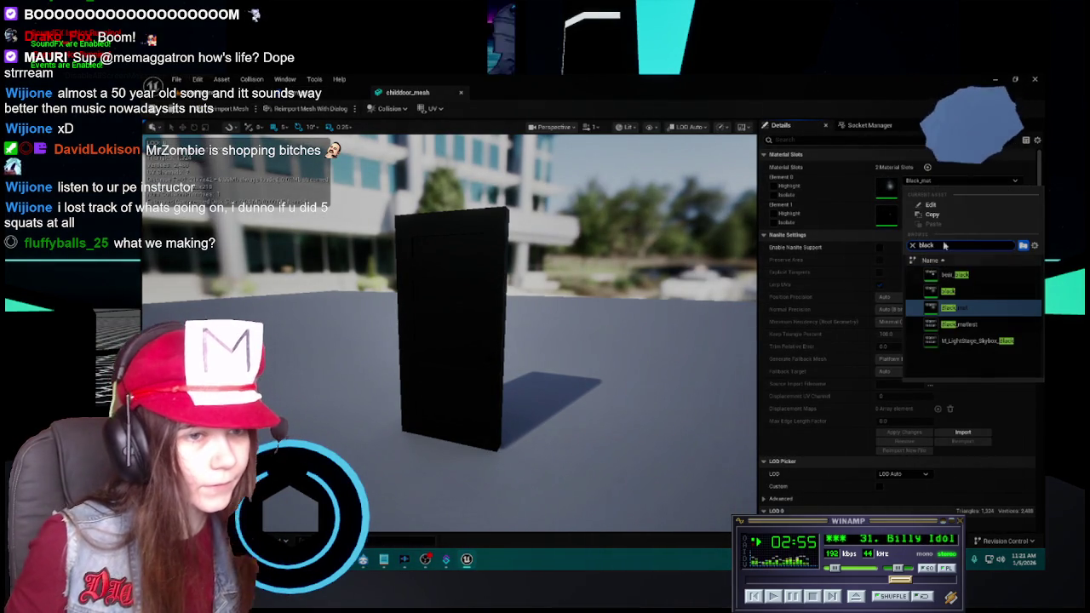
click(974, 313)
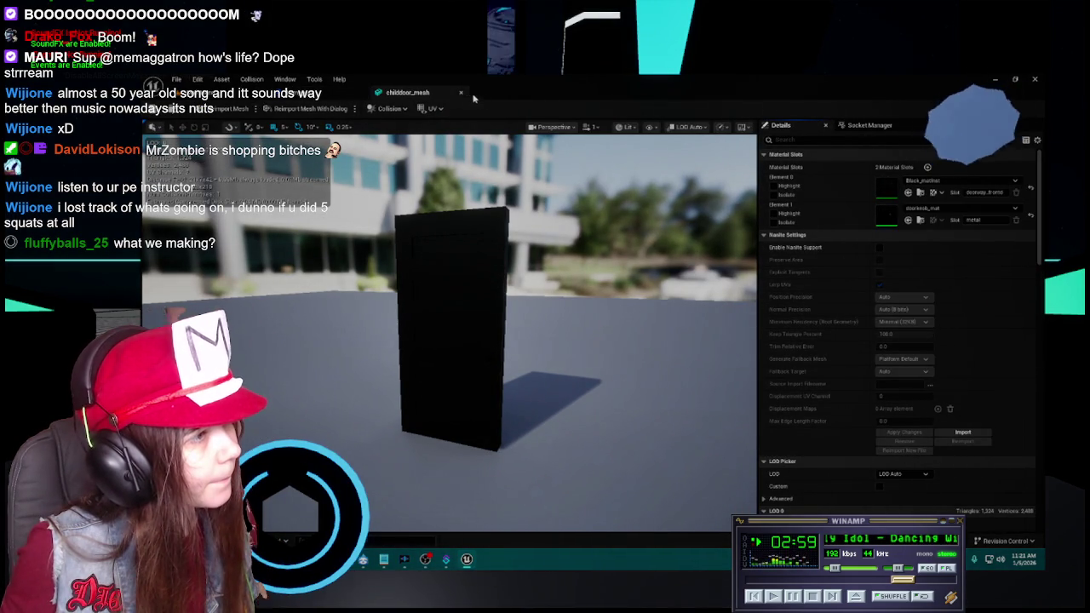
click(462, 94)
click(153, 111)
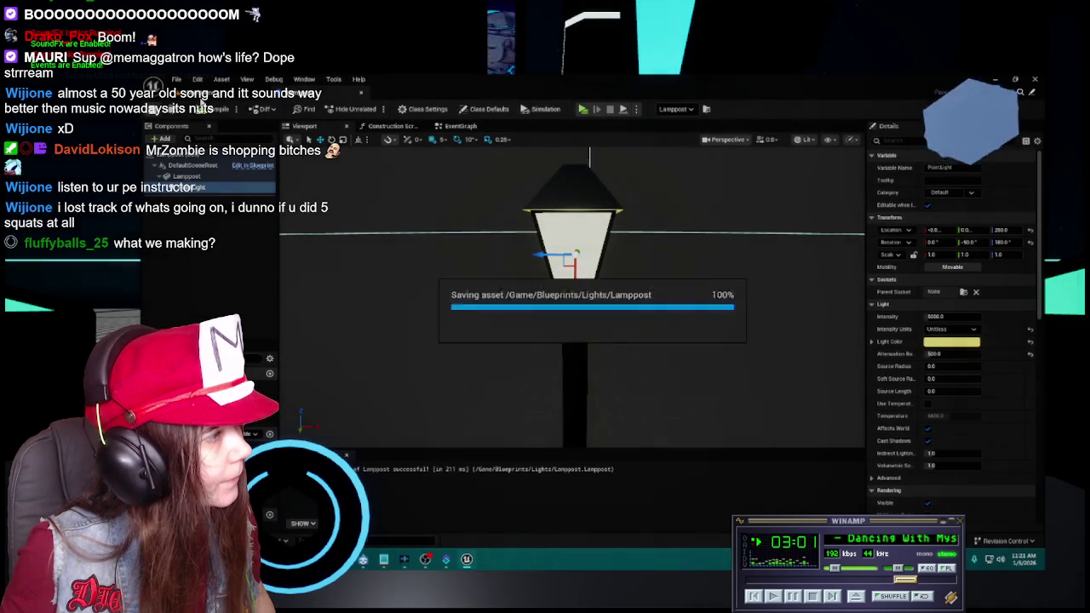
Save Lamppost, deselect the iron gate in the MainMenu level, and show top-level Content folders.
click(361, 93)
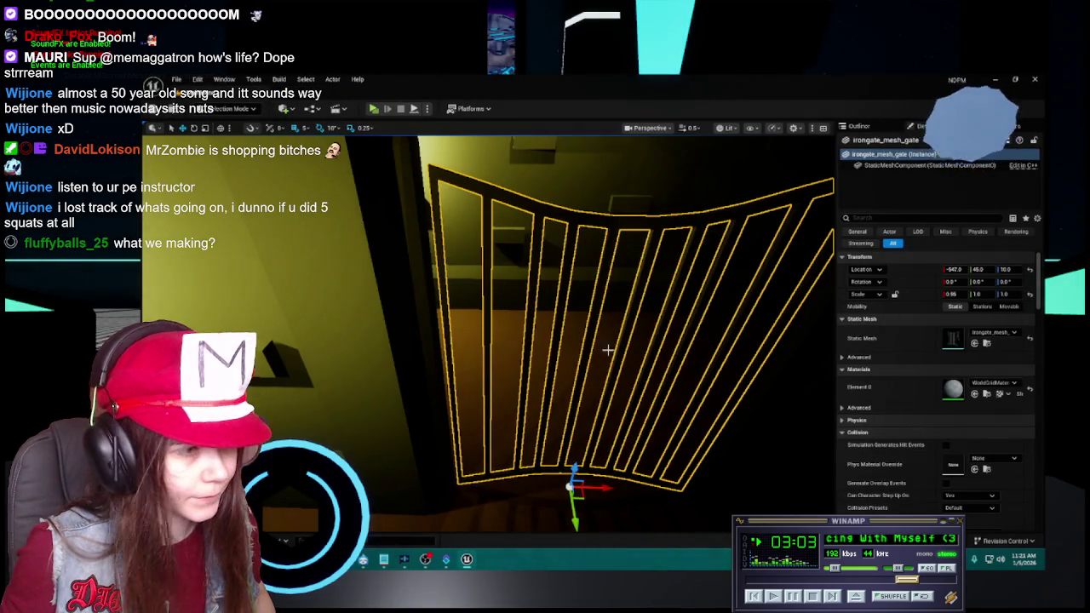
scroll(485, 340, down, 5)
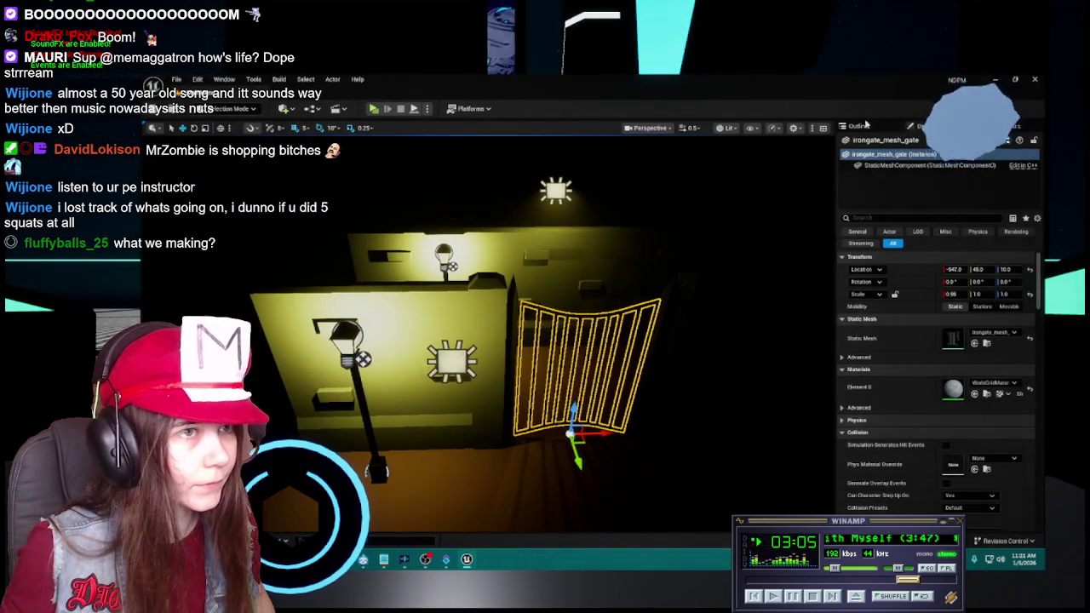
click(967, 487)
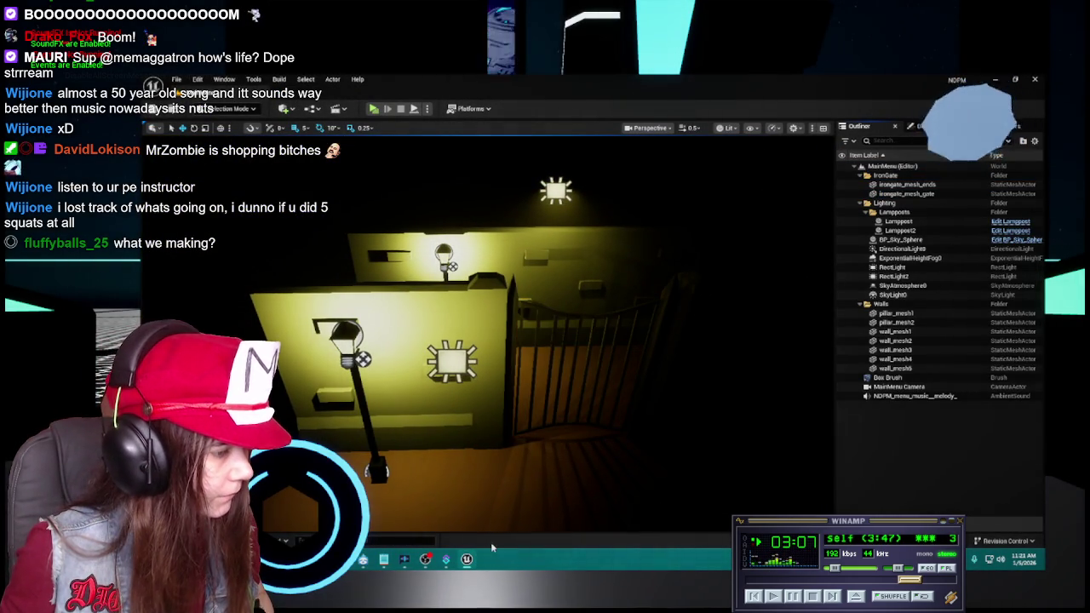
key(ctrl+space)
click(487, 350)
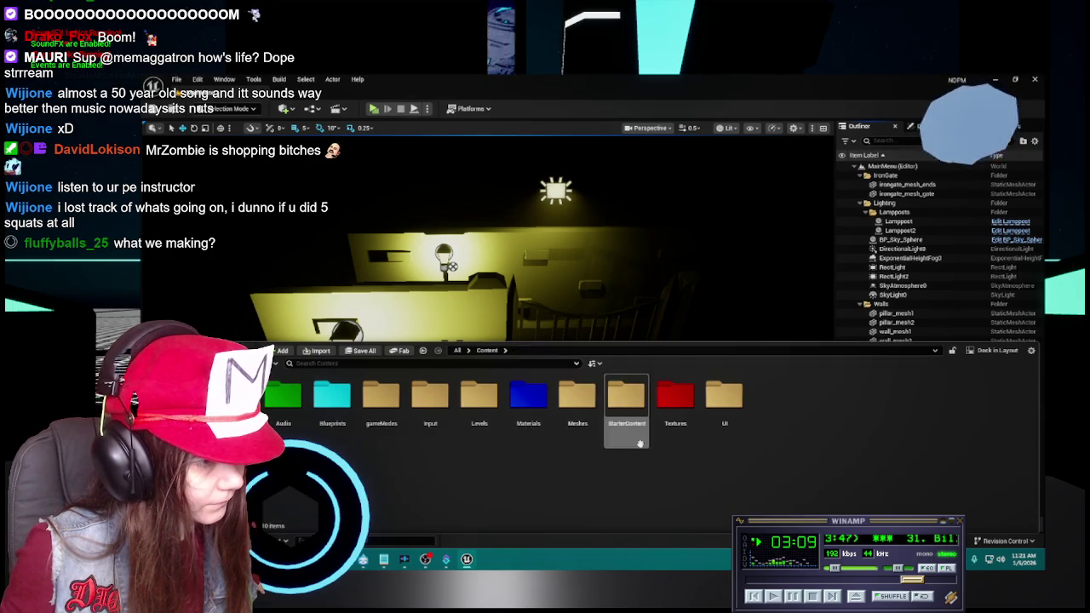
Delete Black_mat from the Materials folder.
double_click(577, 399)
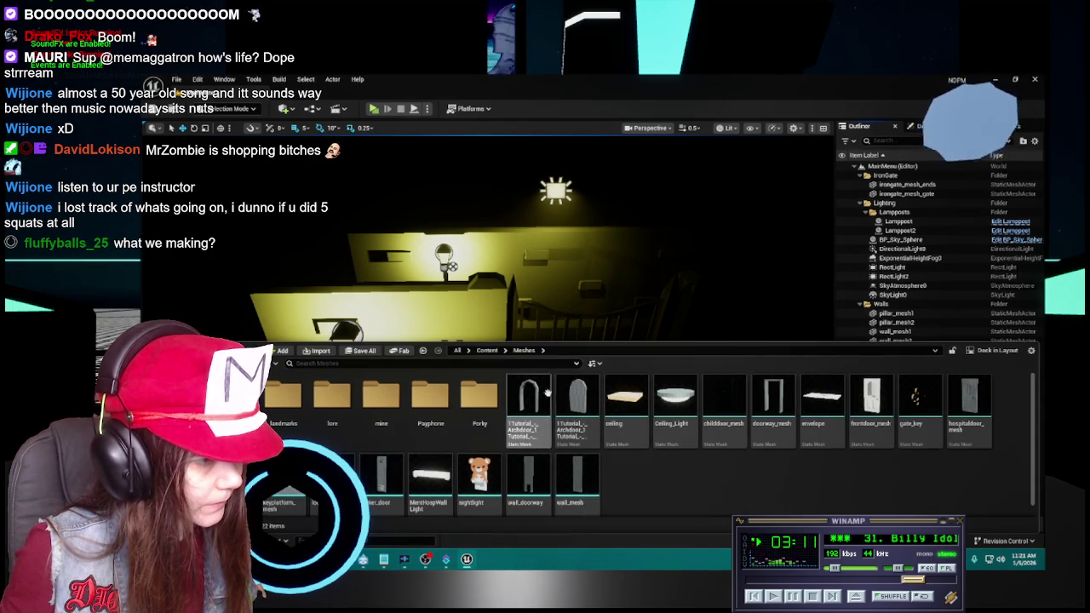
click(487, 350)
double_click(528, 404)
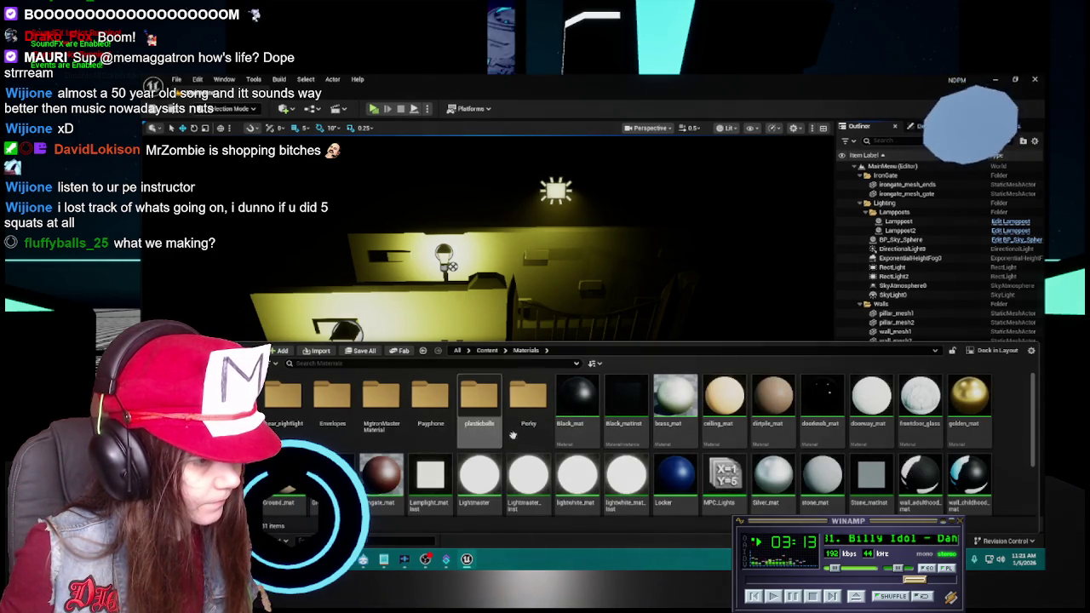
click(570, 400)
key(Delete)
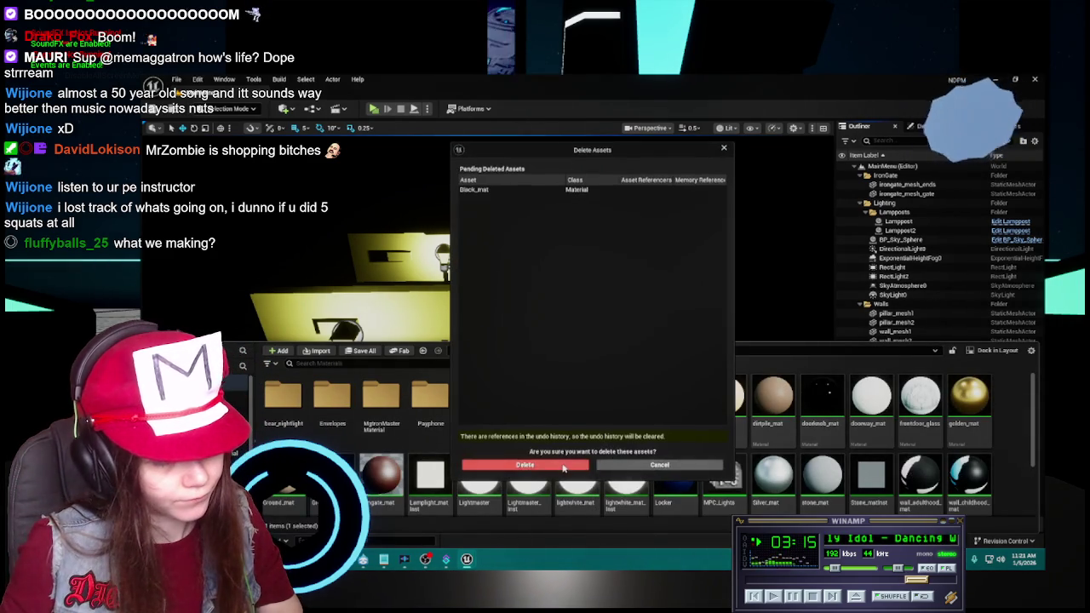
click(525, 465)
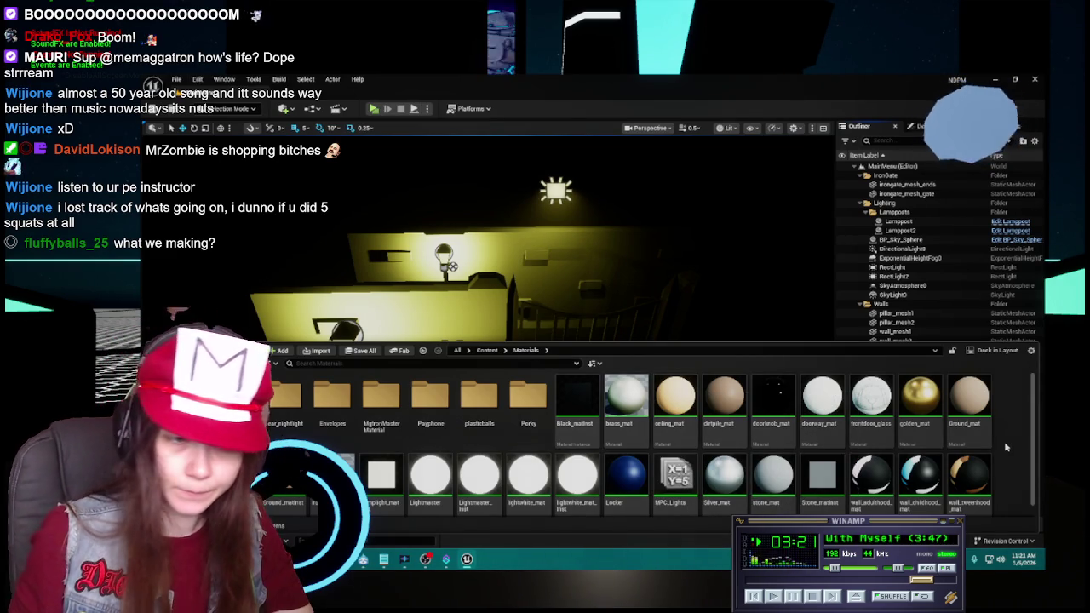
Try deleting ceiling_mat but cancel, since the ceiling mesh still uses it.
right_click(673, 394)
click(707, 451)
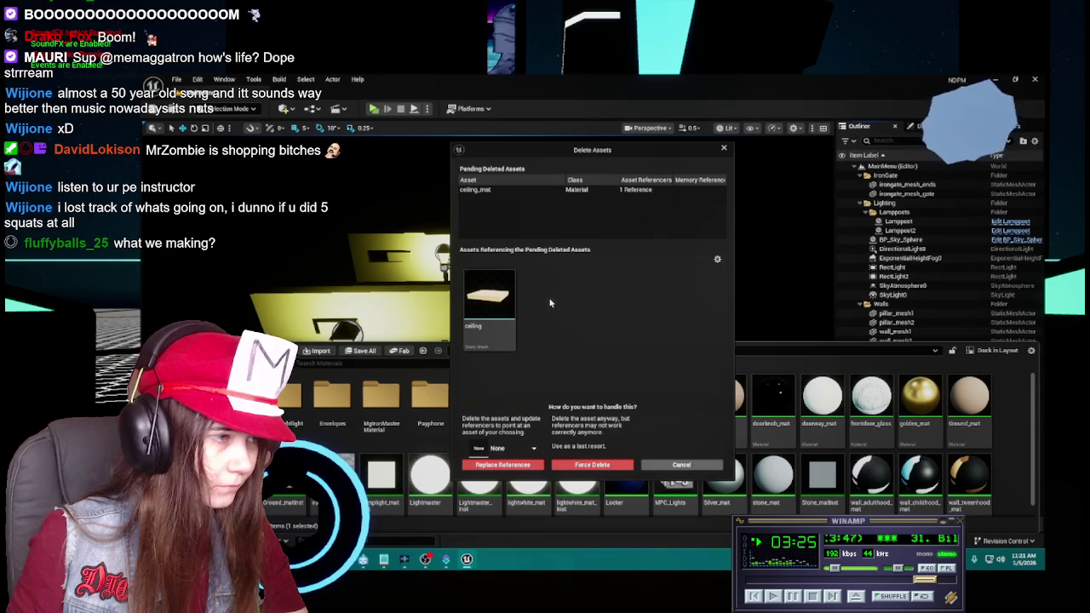
click(681, 464)
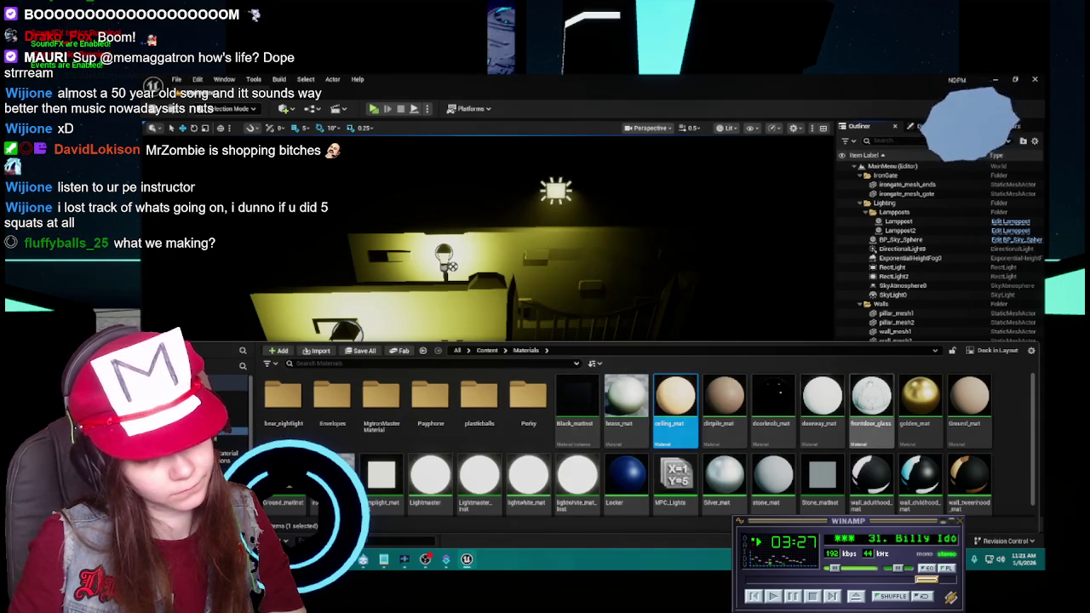
click(1016, 428)
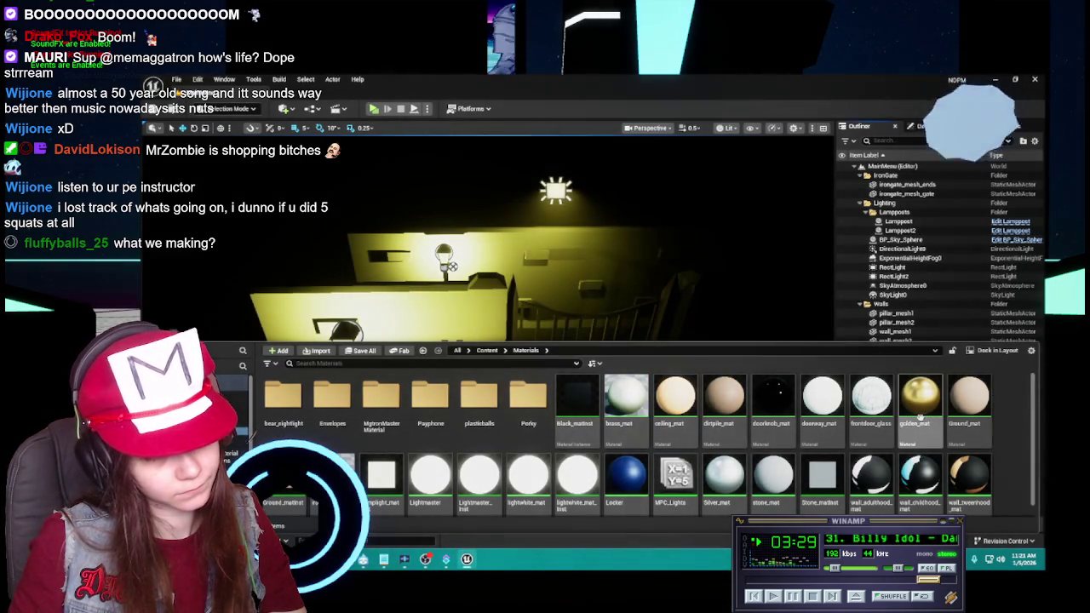
Check stone_mat's 11 referencing assets, keep it, and return to top-level Content.
scroll(843, 468, down, 1)
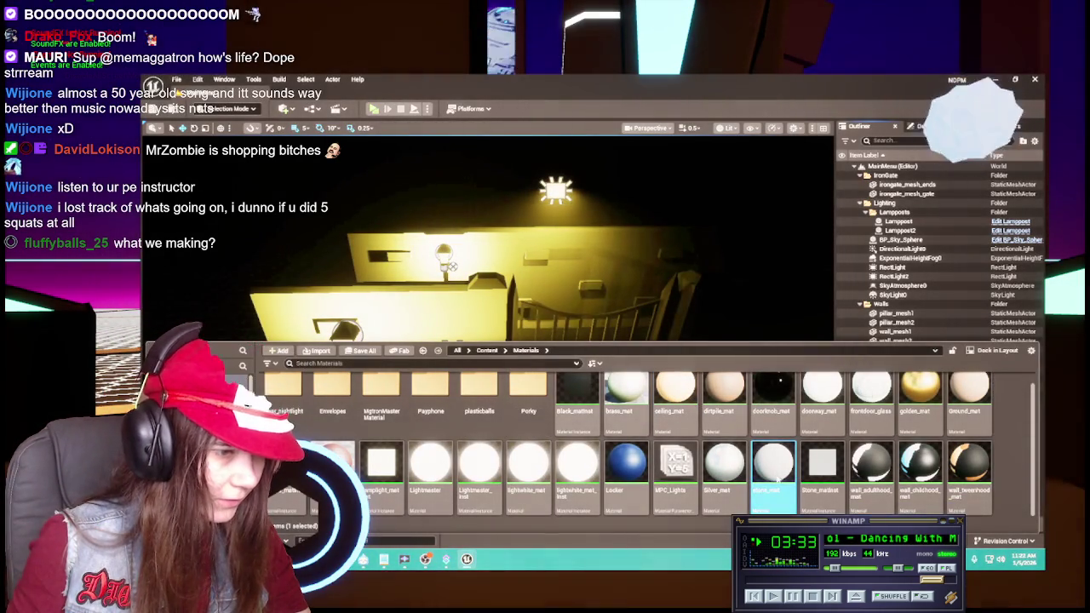
key(Delete)
scroll(673, 358, down, 2)
scroll(664, 366, down, 3)
scroll(647, 362, up, 3)
scroll(609, 362, up, 3)
scroll(600, 362, down, 2)
scroll(593, 361, up, 2)
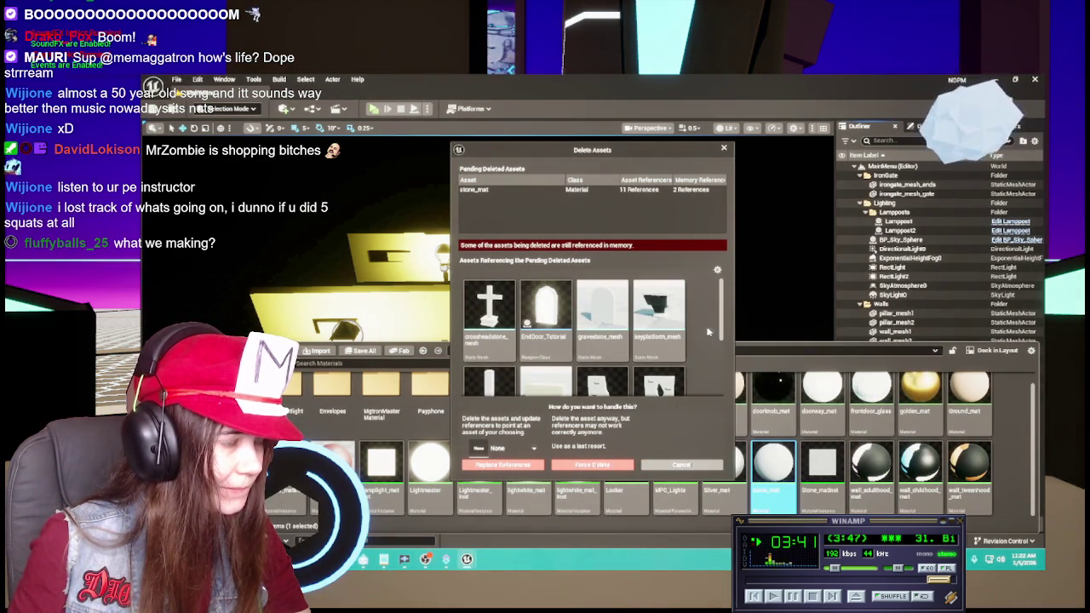
scroll(709, 332, down, 3)
click(679, 469)
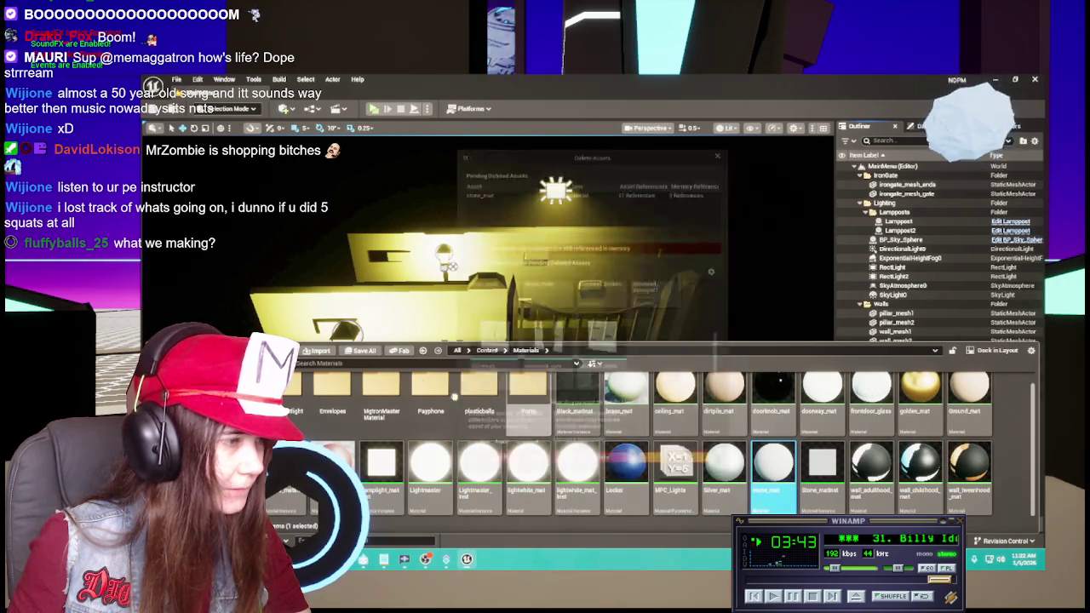
click(489, 351)
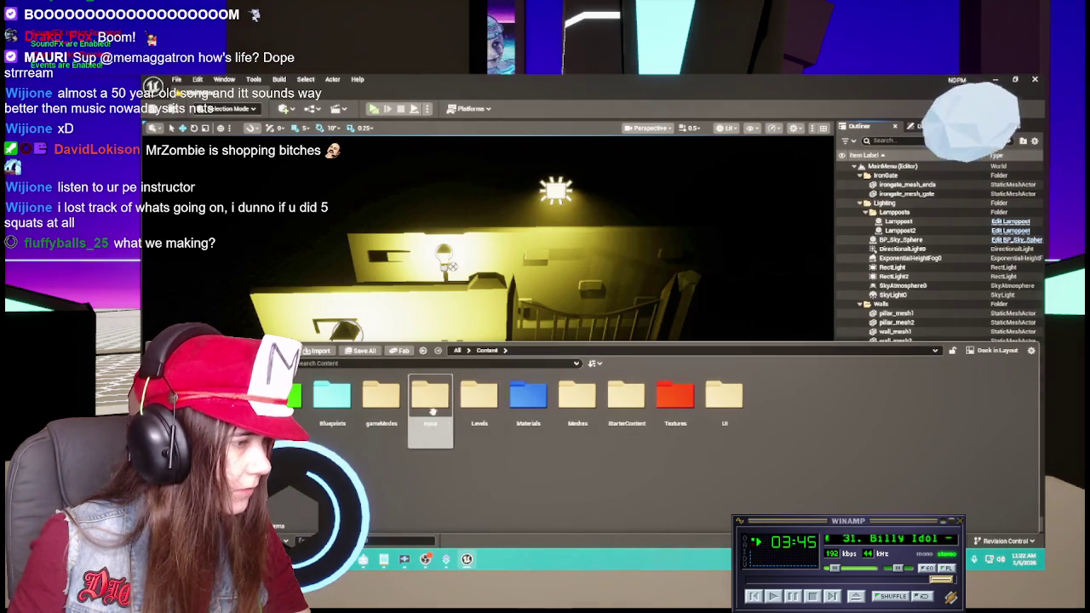
Open stonewall_broken through stonewall_mesh from Meshes > mine in mesh editors, then return to the level.
double_click(576, 396)
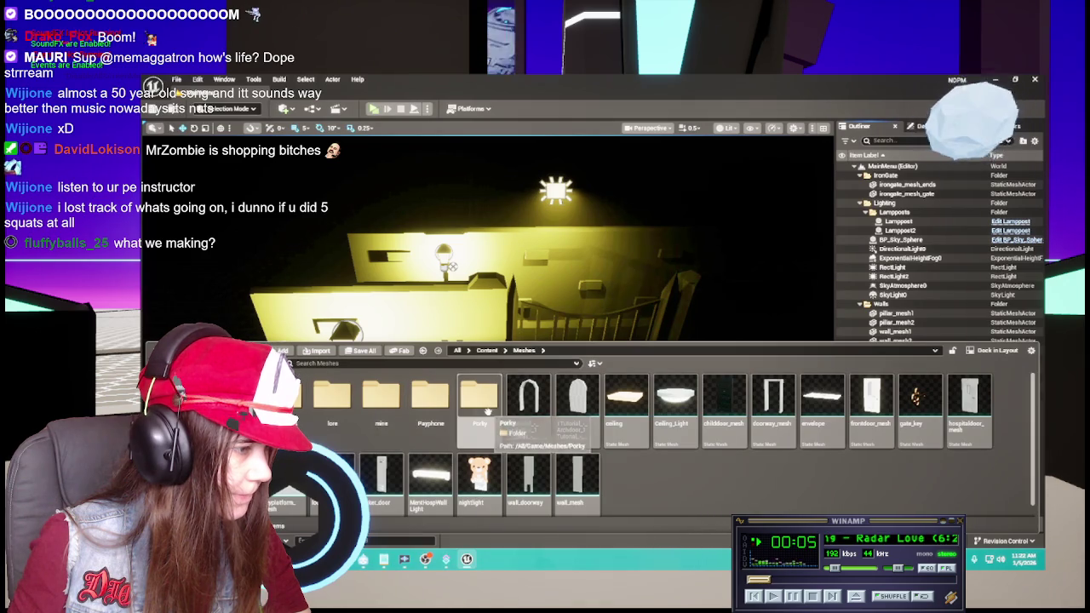
double_click(381, 407)
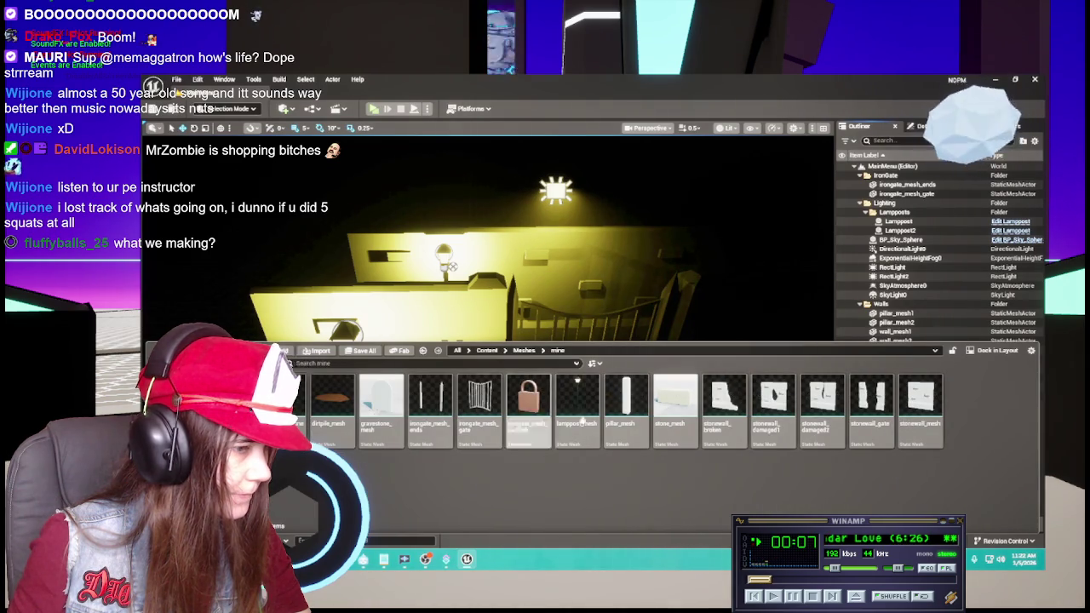
click(741, 409)
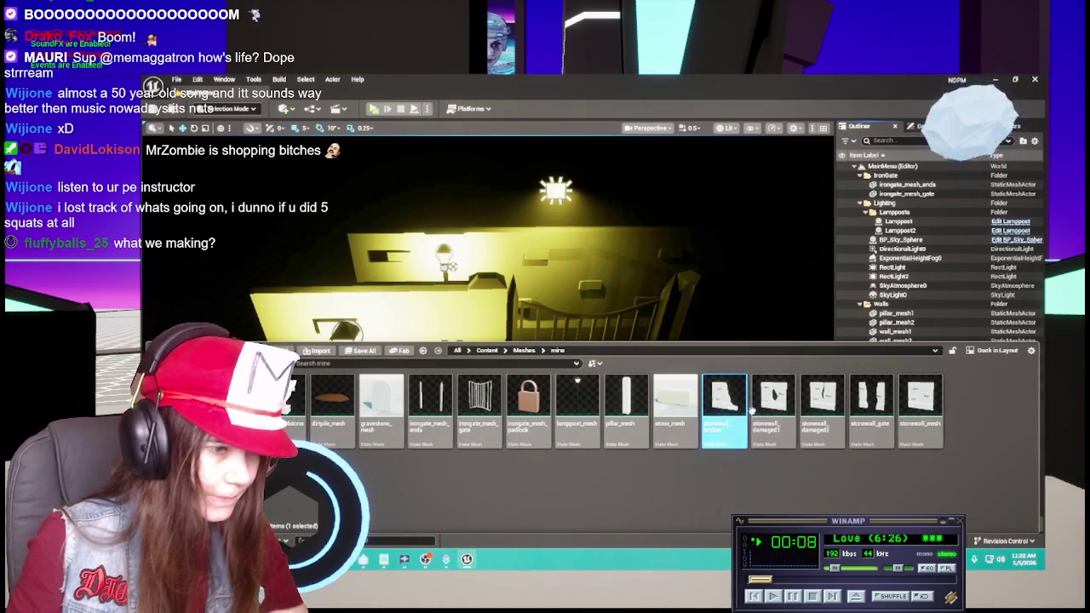
shift+click(913, 409)
double_click(913, 409)
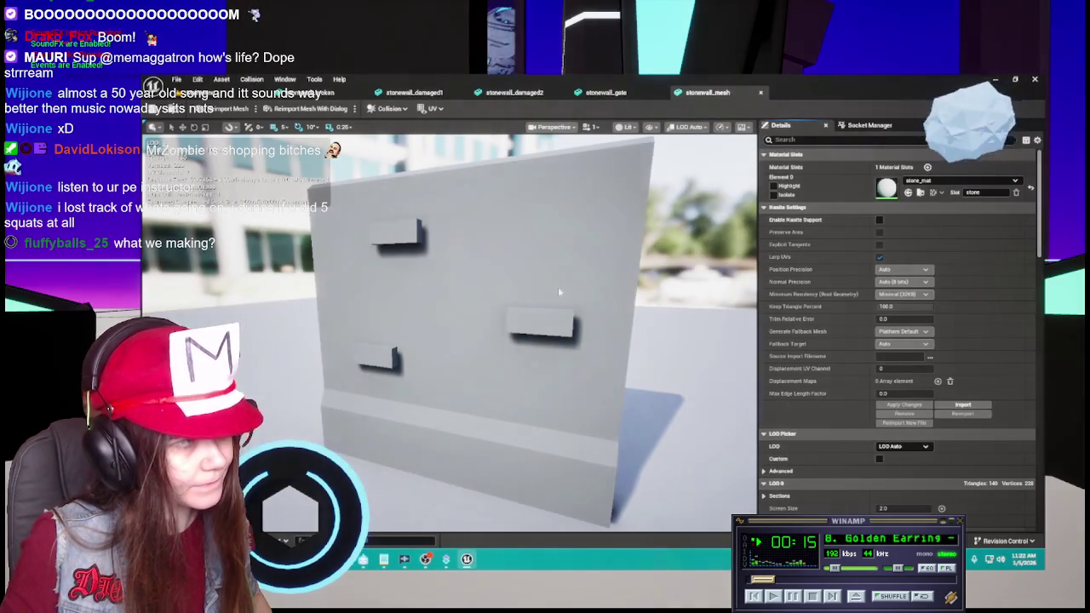
click(196, 92)
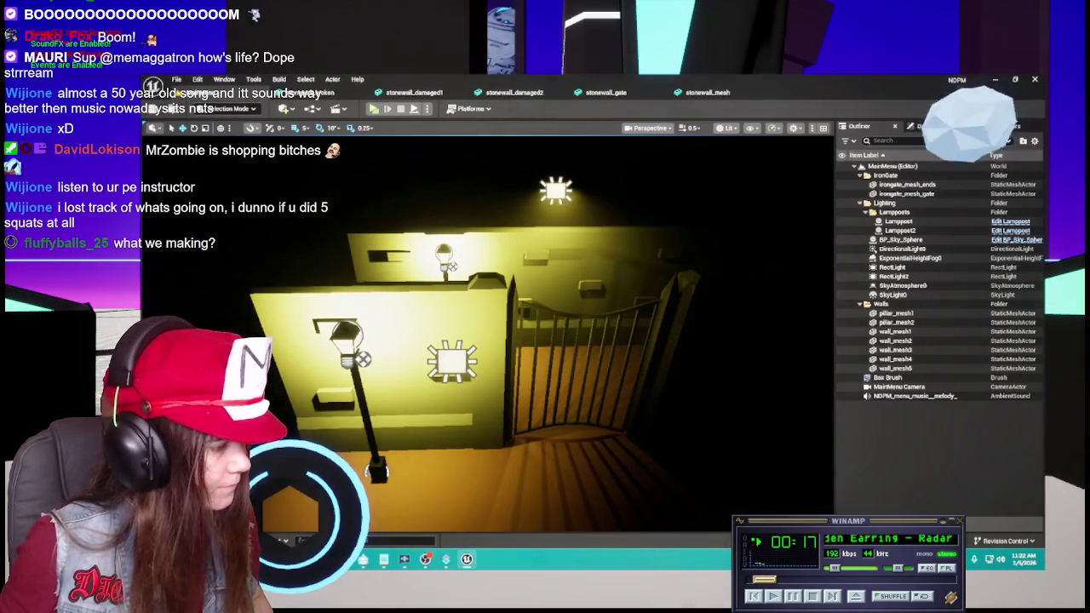
key(ctrl+space)
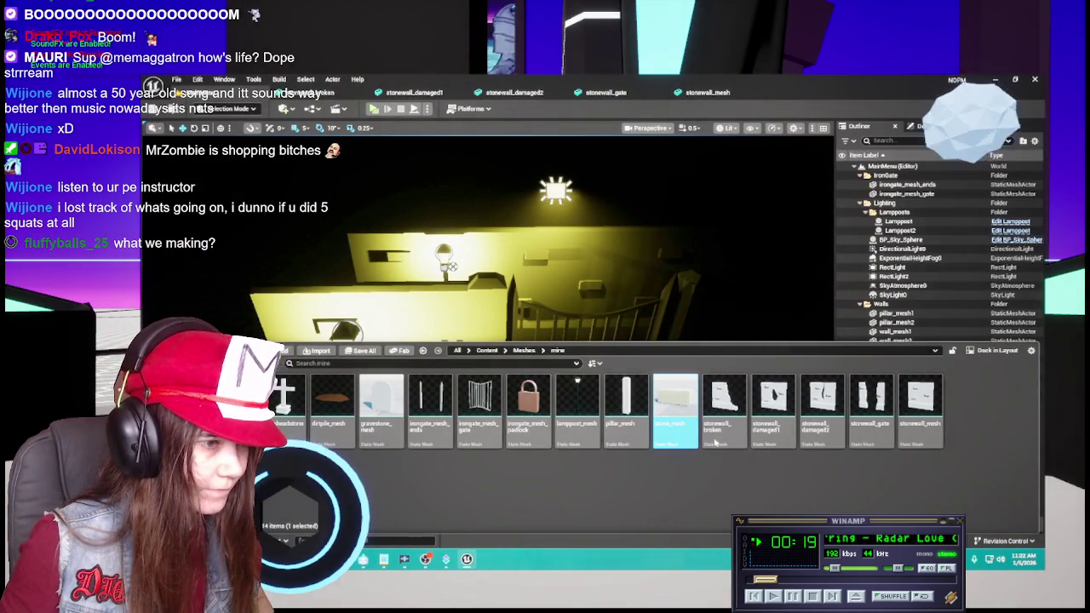
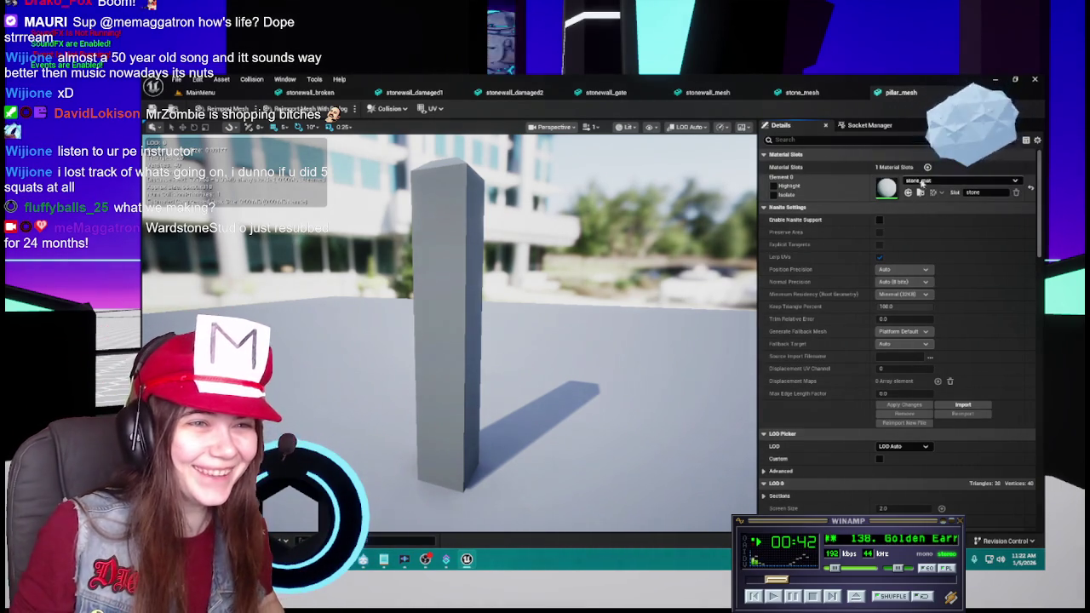
Switch the pillar and stone block meshes from stone_mat to Stone_matinst.
click(961, 181)
click(979, 275)
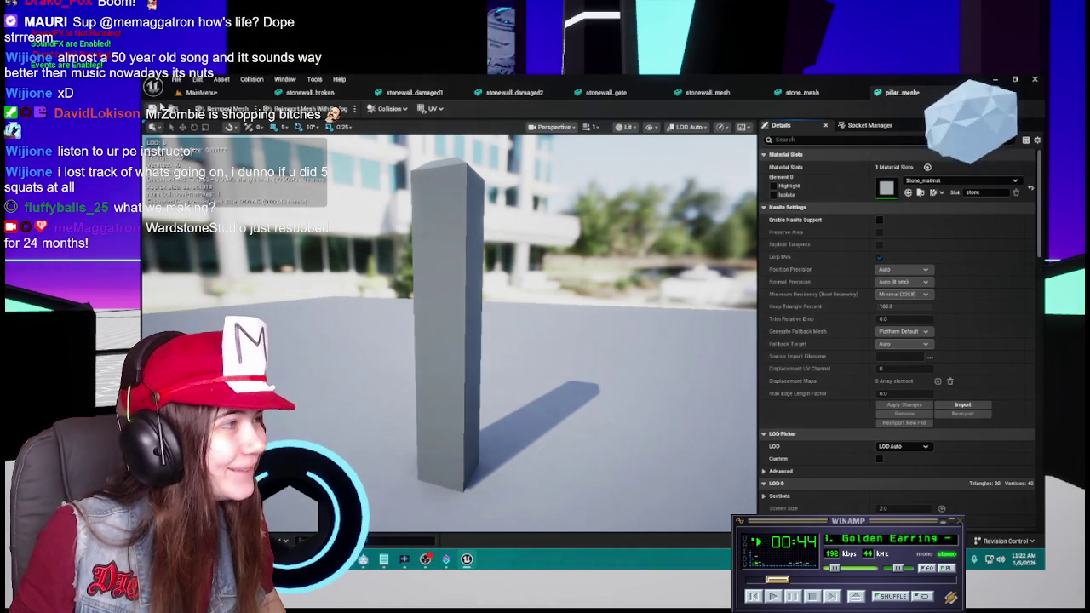
click(946, 92)
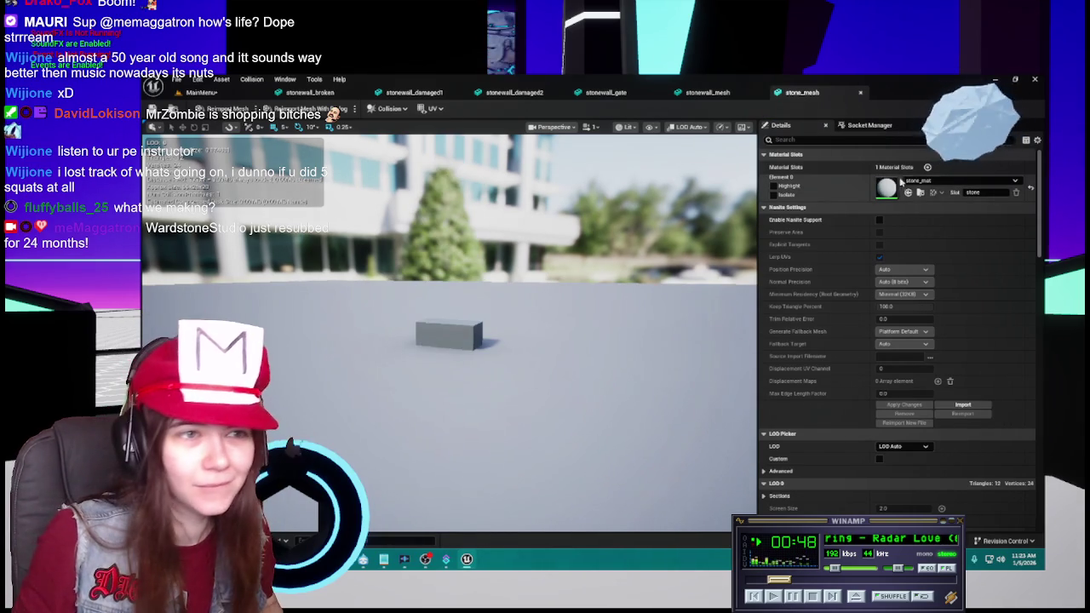
click(925, 181)
click(958, 292)
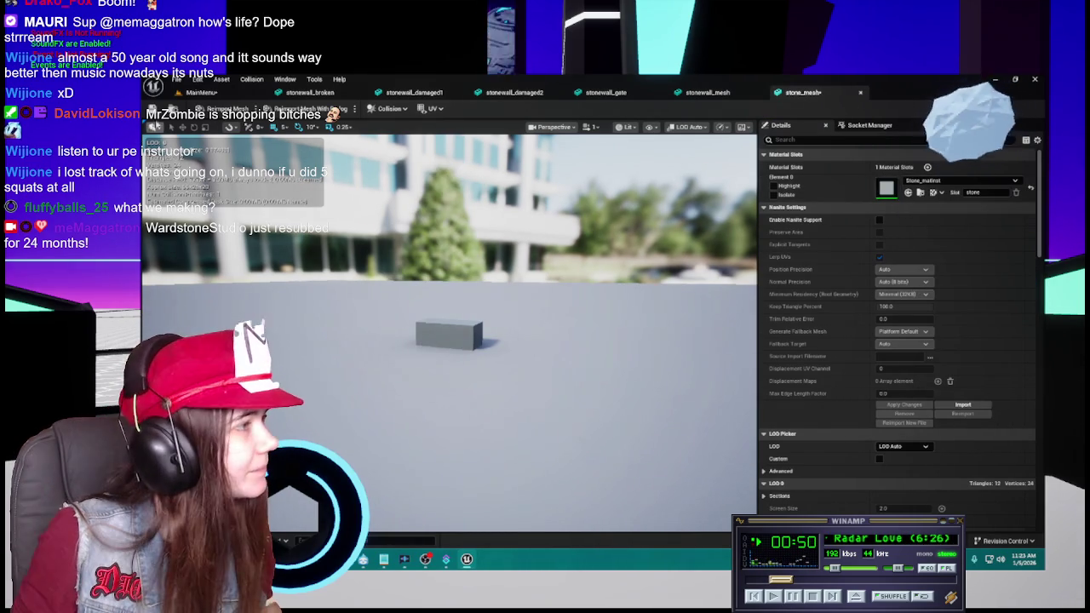
click(860, 95)
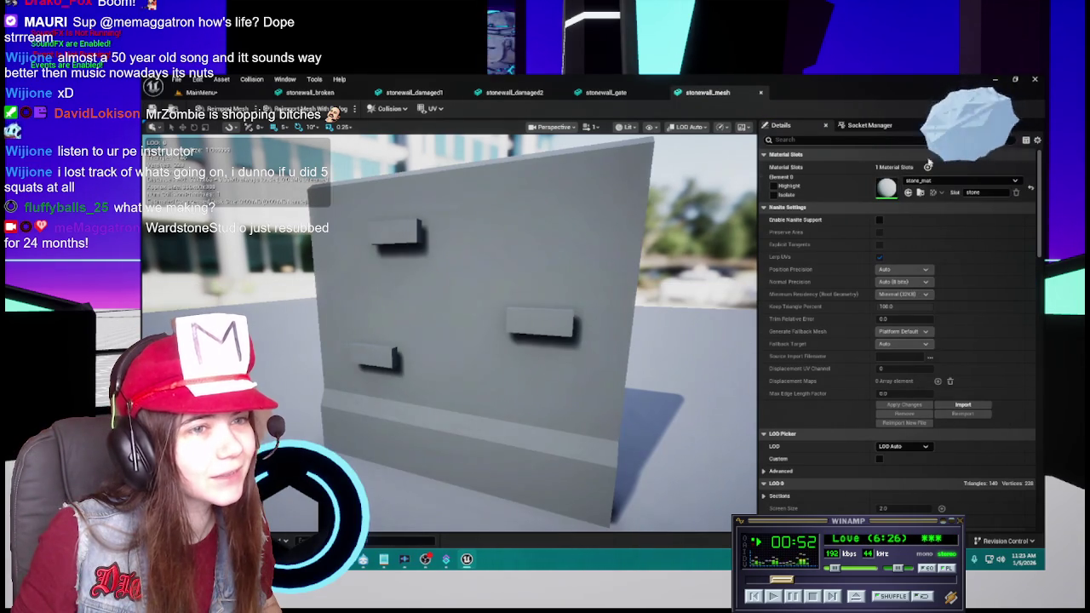
Give stonewall_mesh and stonewall_gate Stone_matinst and save the change.
click(924, 181)
click(937, 292)
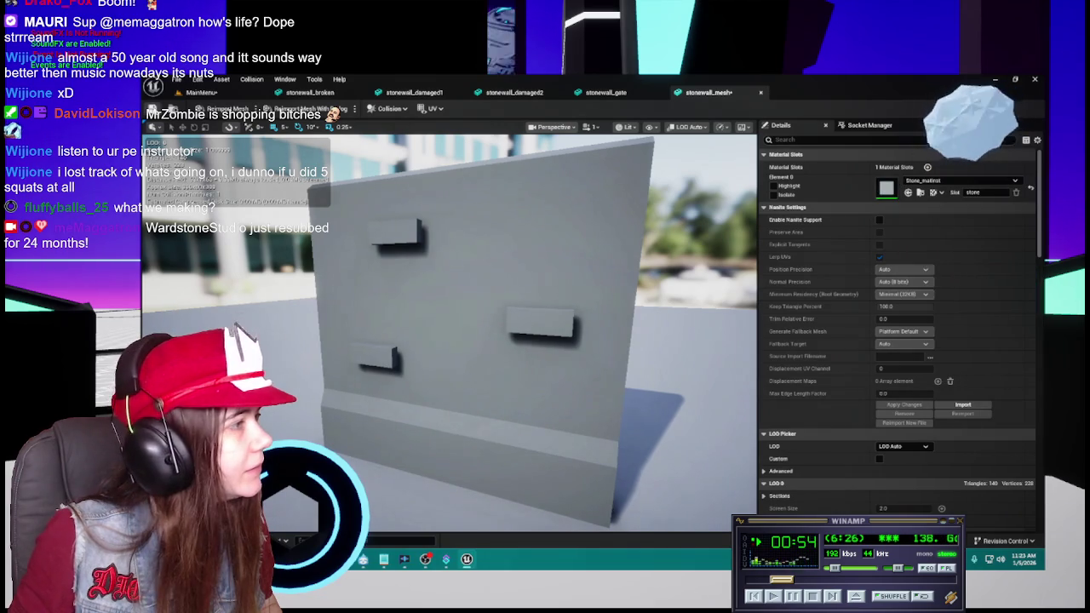
click(760, 92)
click(963, 181)
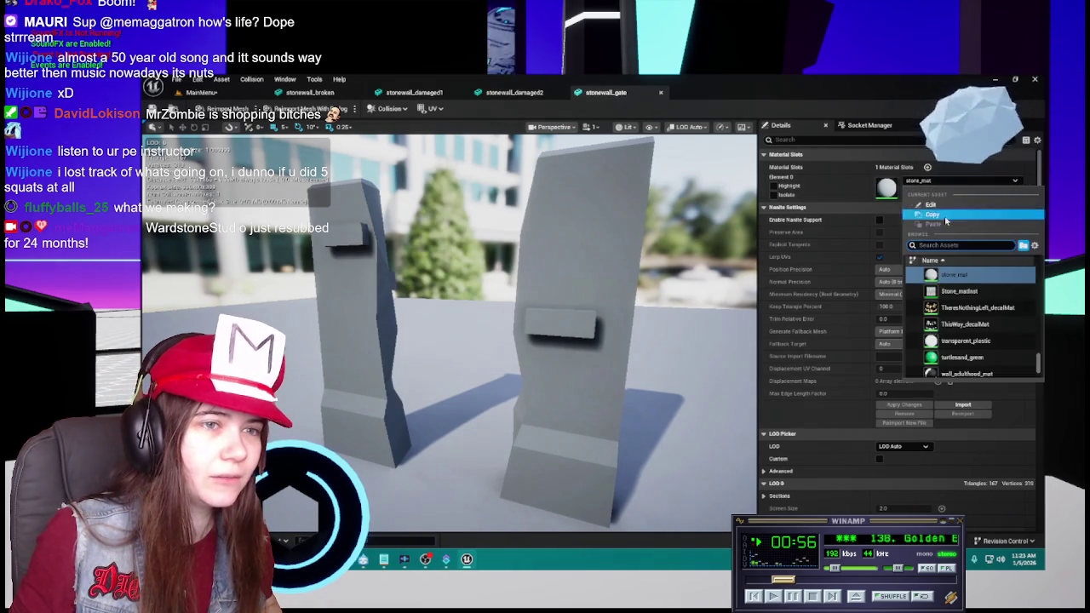
click(937, 292)
key(ctrl+s)
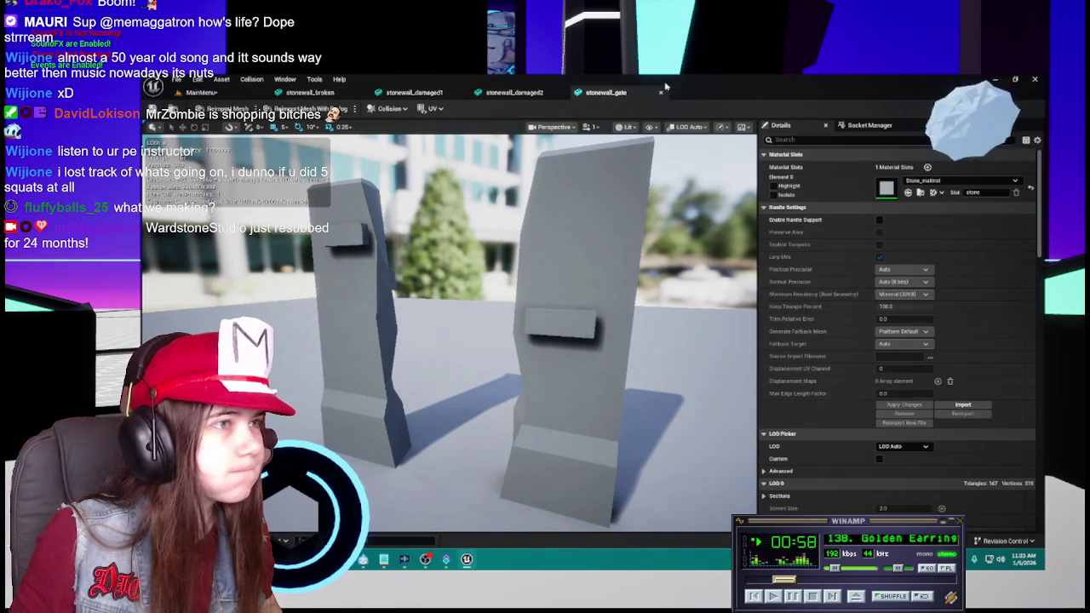
Set stonewall_damaged2 and stonewall_damaged1 to Stone_matinst.
click(661, 92)
click(962, 181)
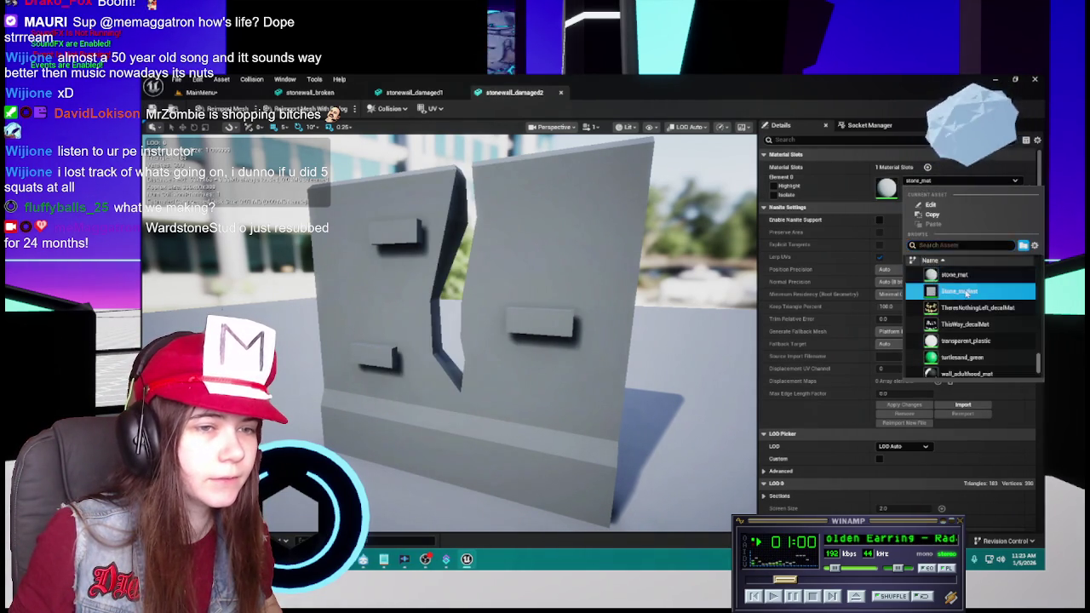
click(937, 287)
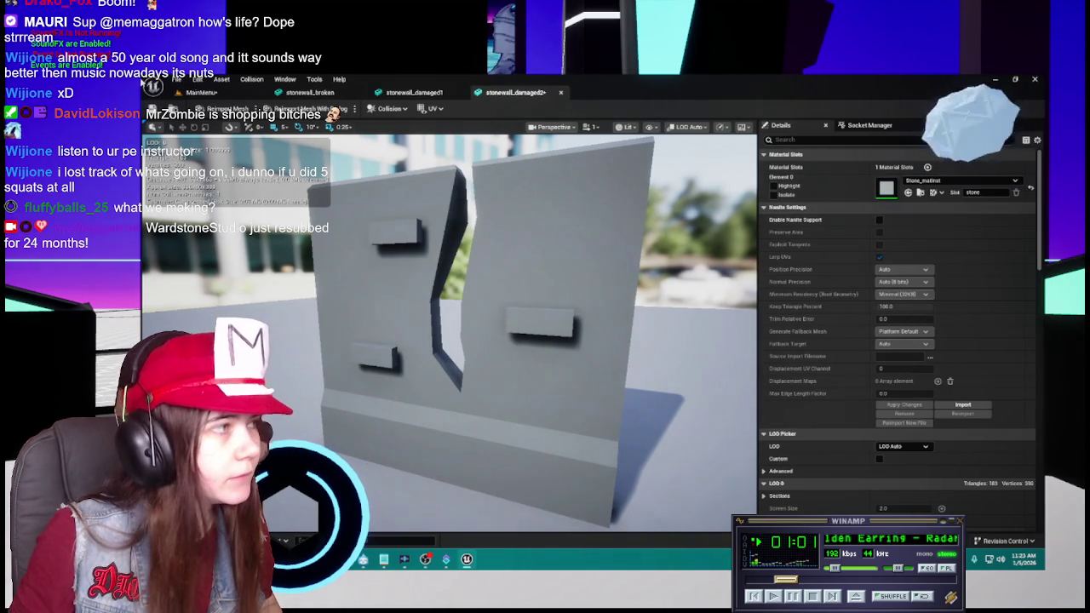
click(561, 92)
click(958, 181)
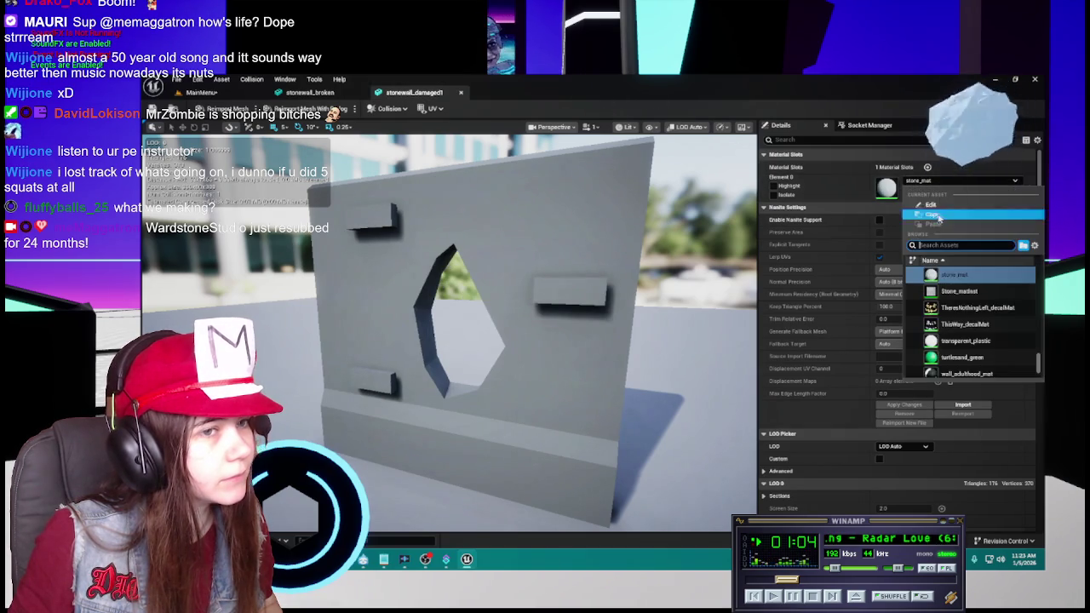
click(936, 287)
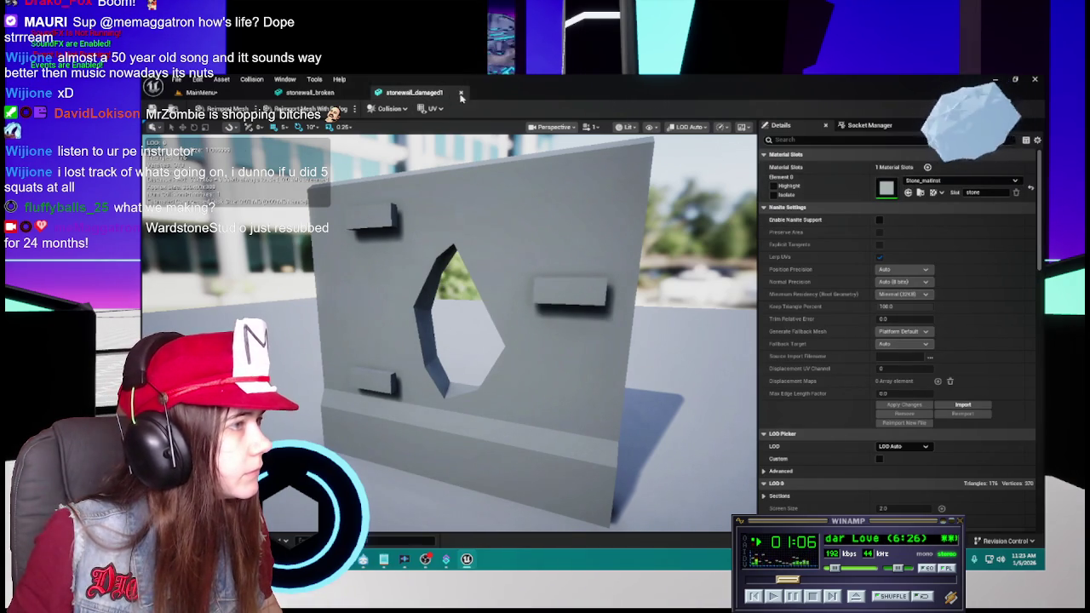
Give stonewall_broken Stone_matinst and close the last mesh editor.
click(461, 93)
click(958, 181)
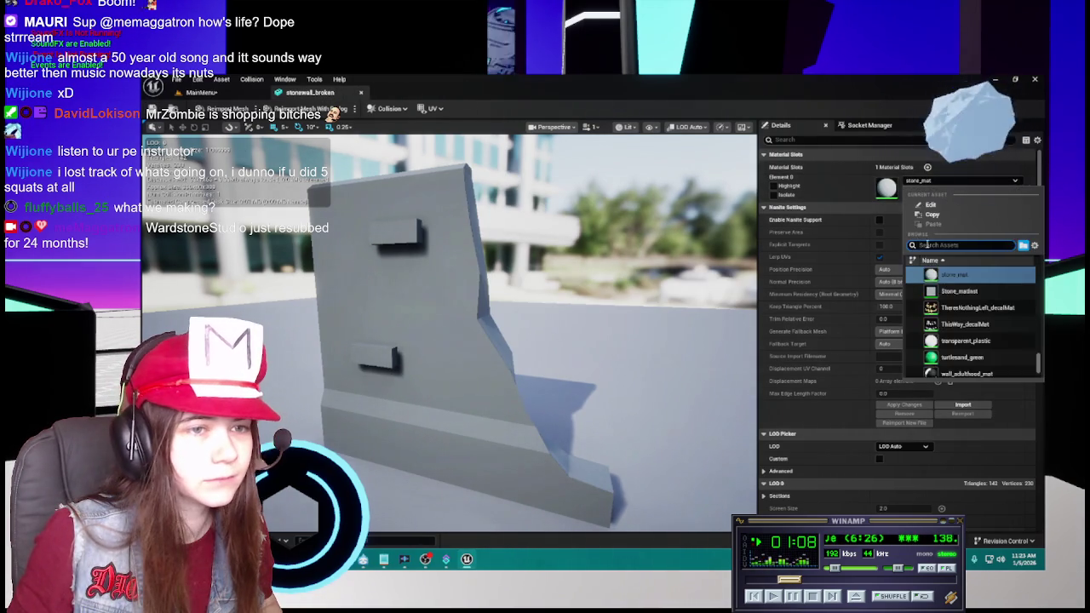
click(936, 289)
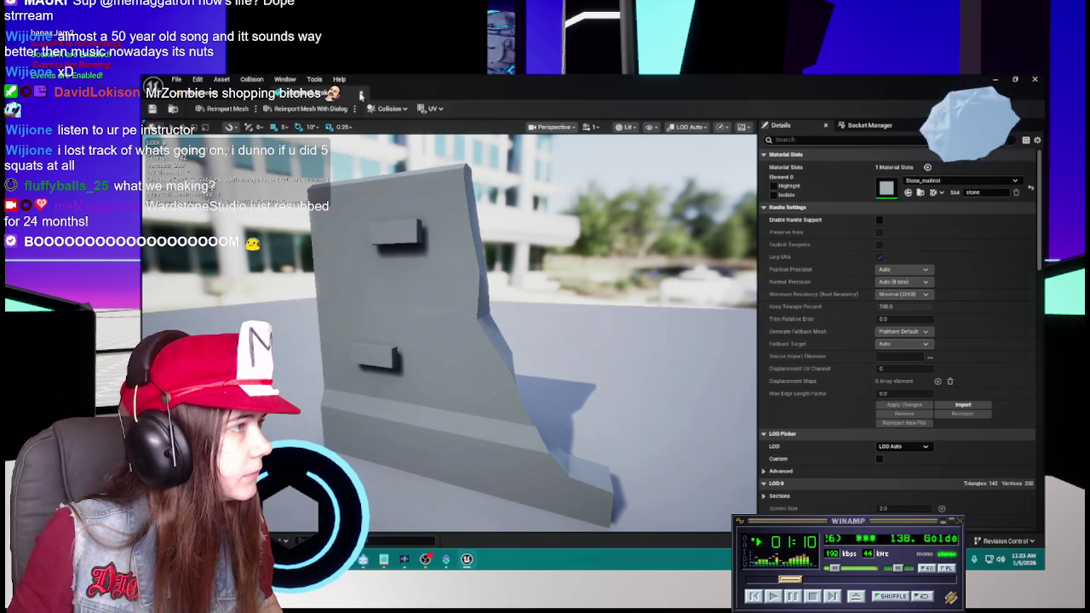
click(361, 95)
key(ctrl+space)
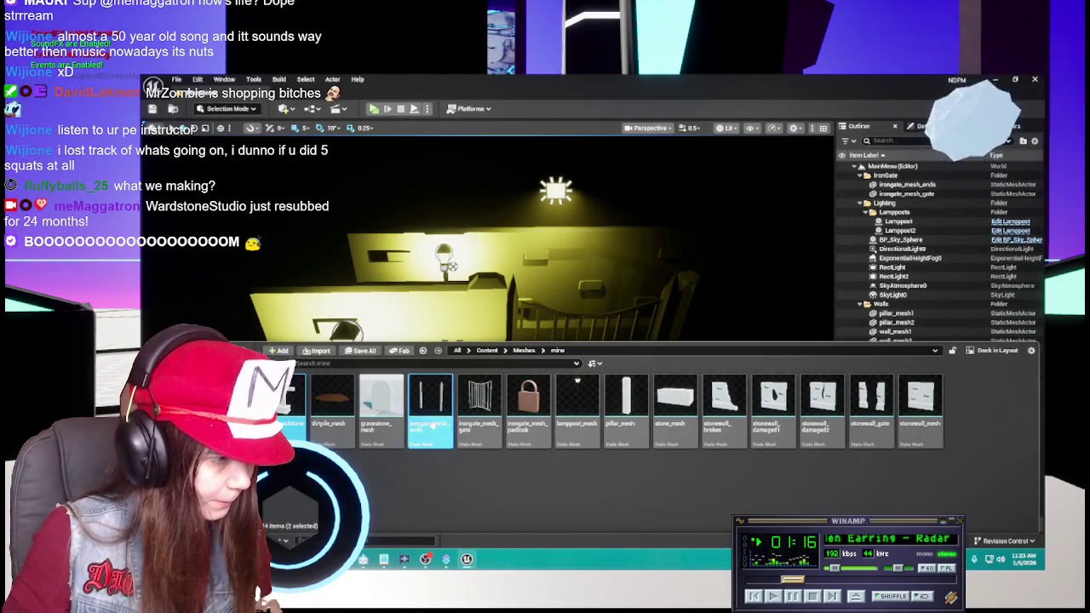
Open gravestone_mesh from the Content Drawer and set its material to Stone_matinst.
shift+click(380, 404)
double_click(385, 422)
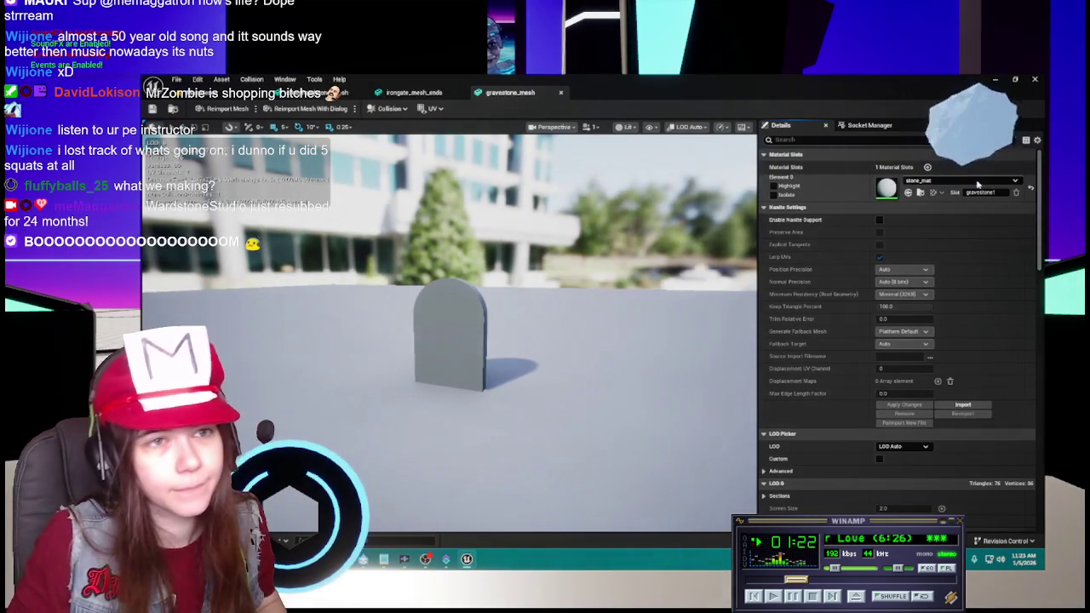
click(977, 184)
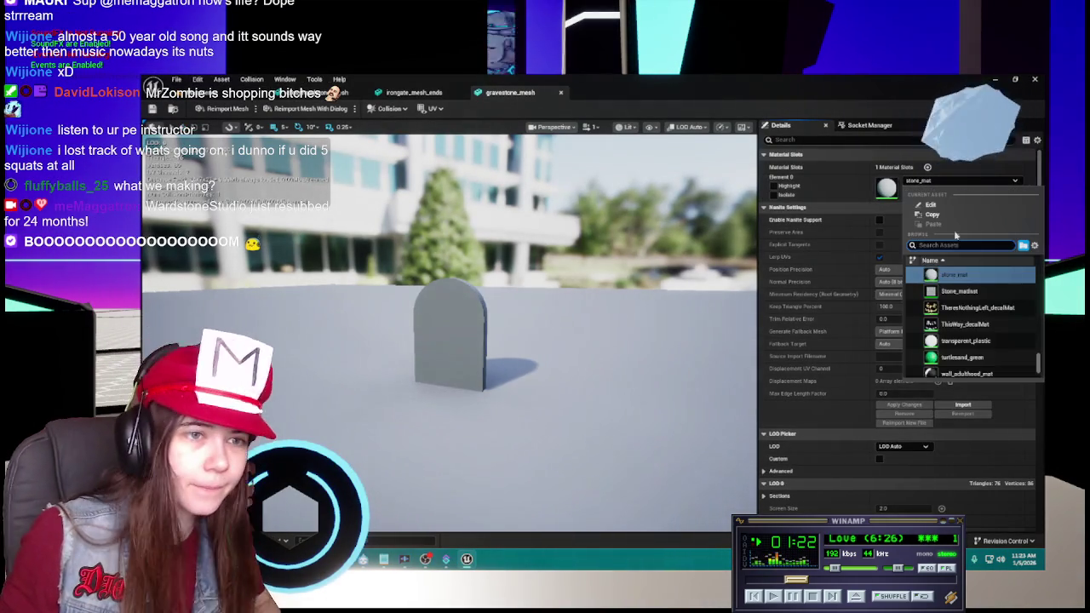
click(962, 290)
click(153, 109)
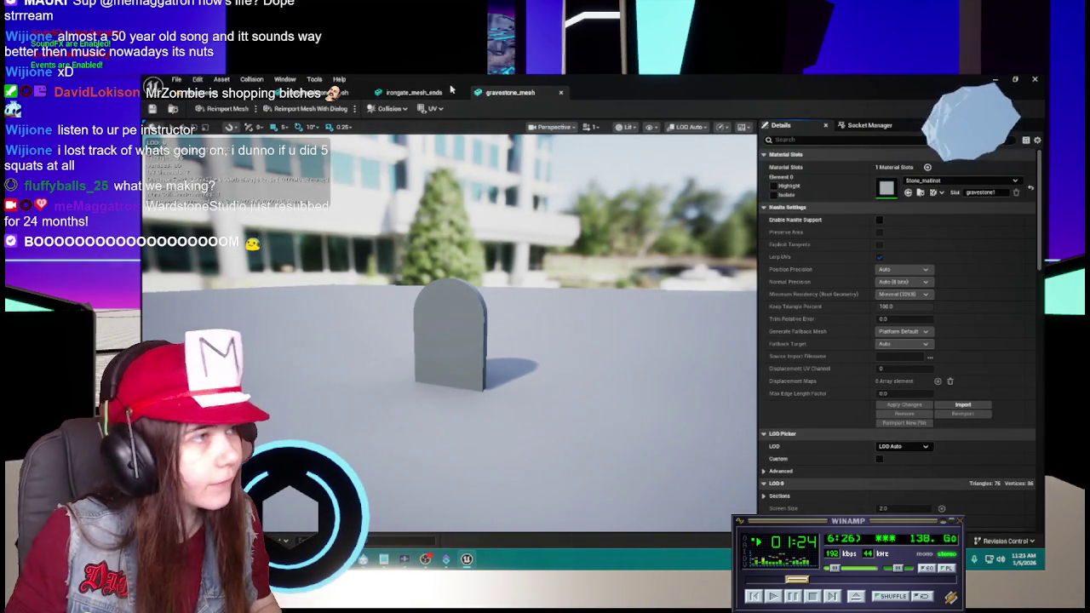
Give the cross-shaped gravestone mesh Stone_matinst and return to the level.
click(409, 92)
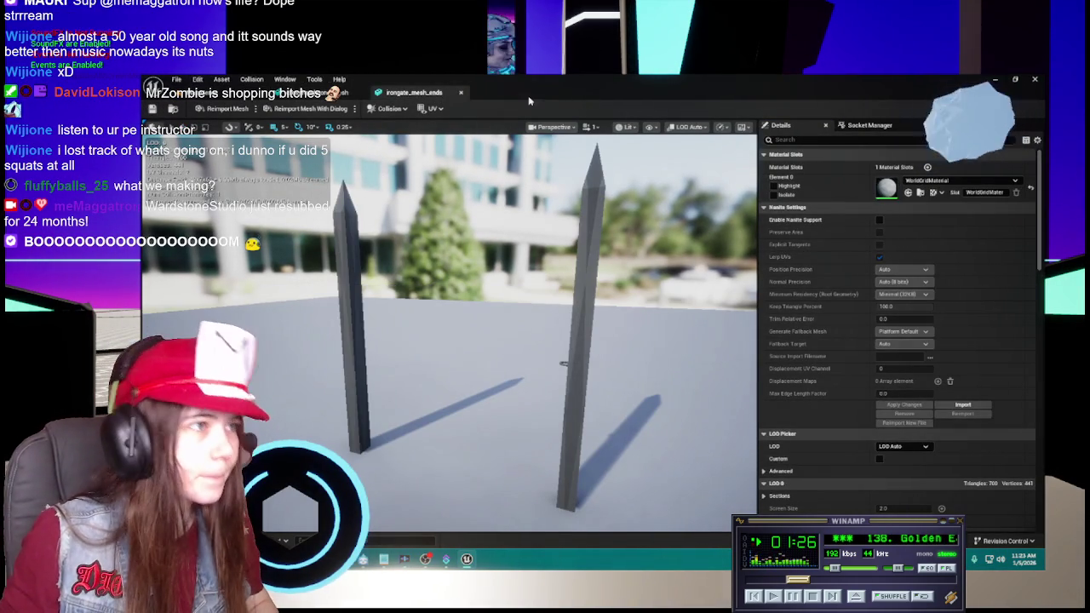
click(366, 94)
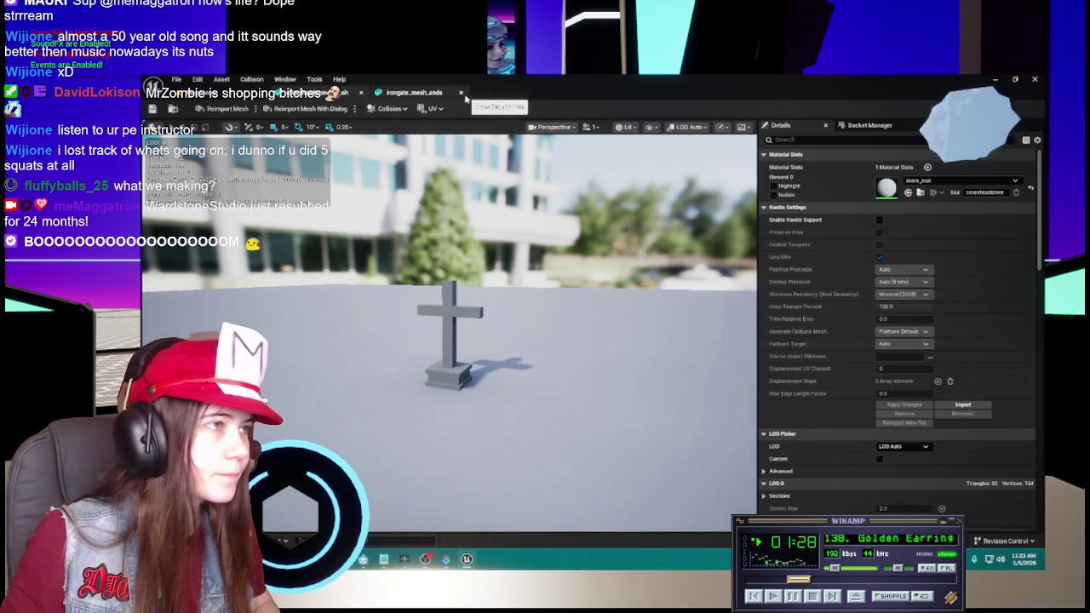
click(460, 92)
click(979, 180)
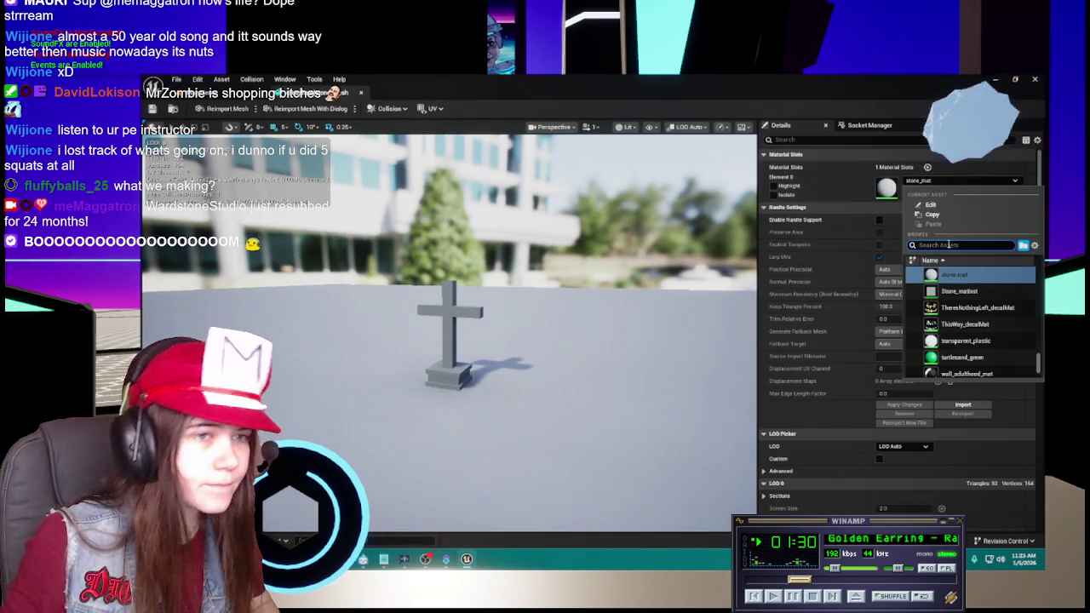
click(971, 292)
click(359, 94)
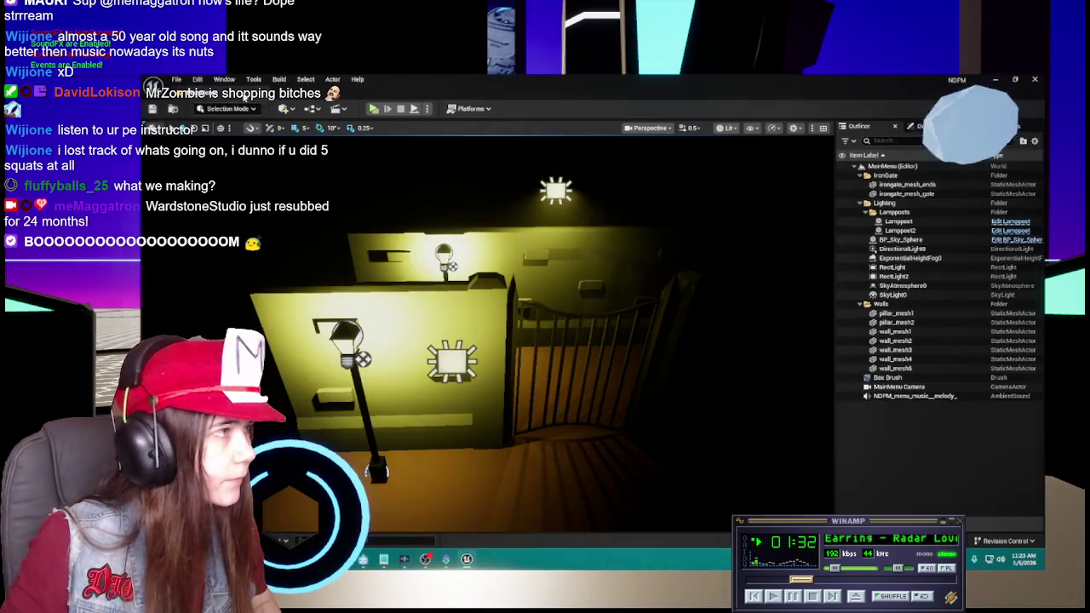
Save all the modified mesh assets.
key(ctrl+space)
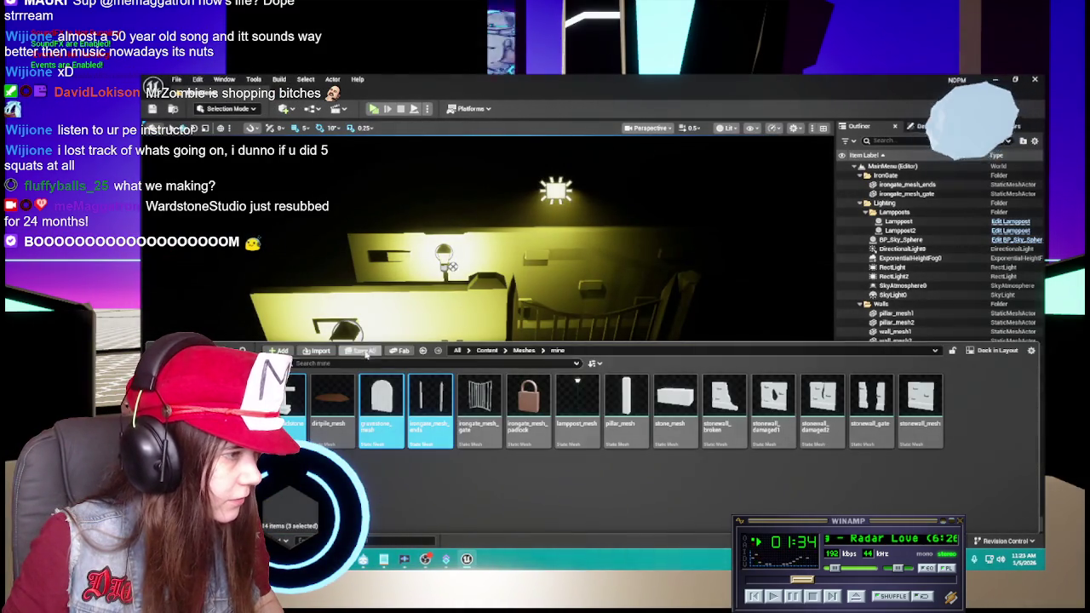
click(365, 349)
click(668, 423)
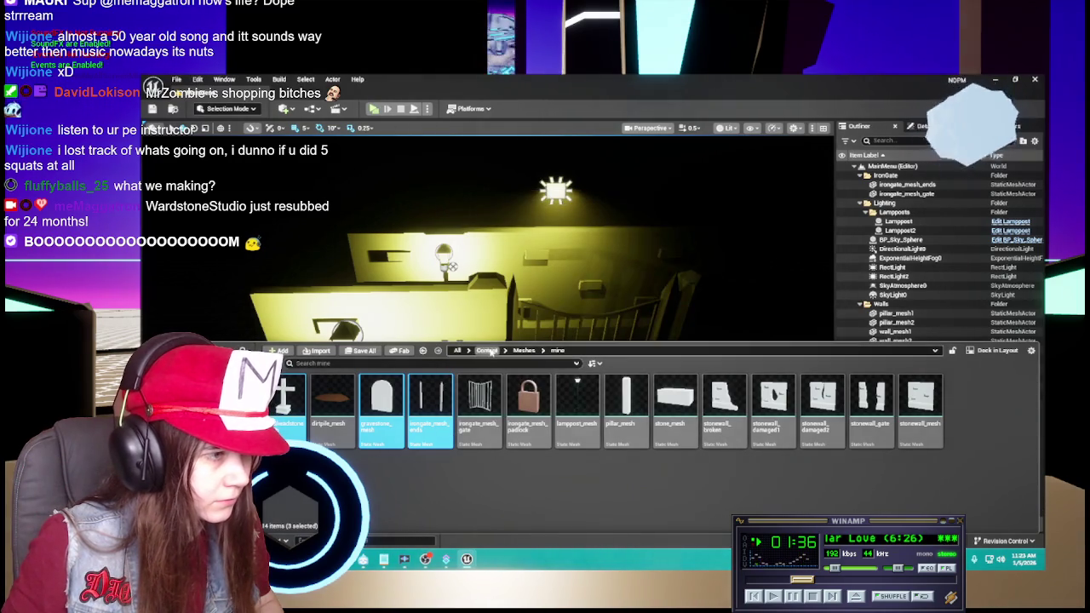
Try deleting stone_mat in Content > Materials, then cancel because it's still referenced.
click(491, 350)
double_click(529, 396)
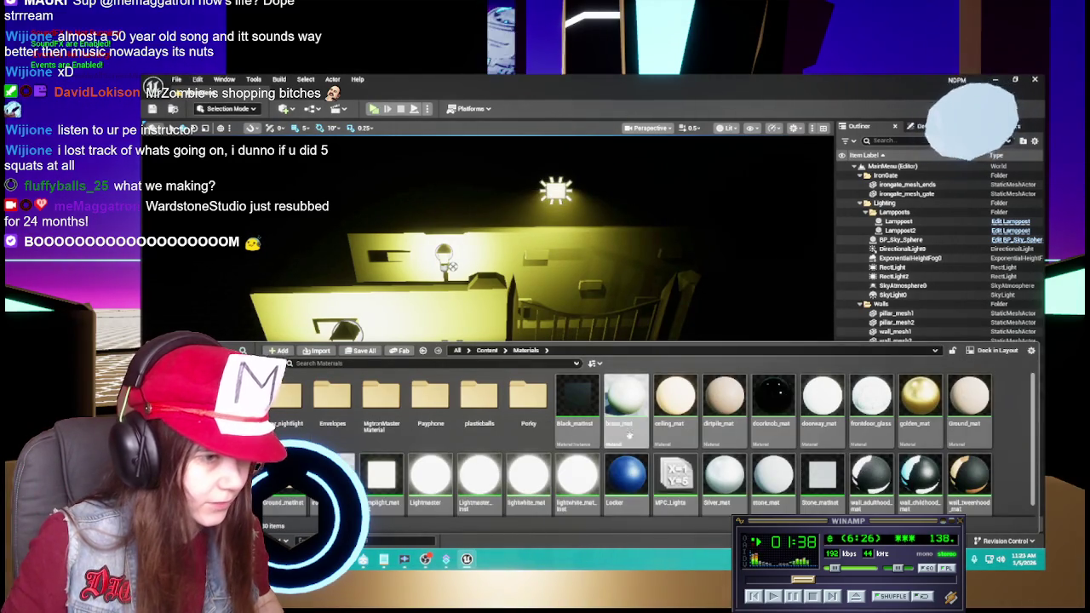
scroll(672, 451, down, 1)
click(764, 464)
key(Delete)
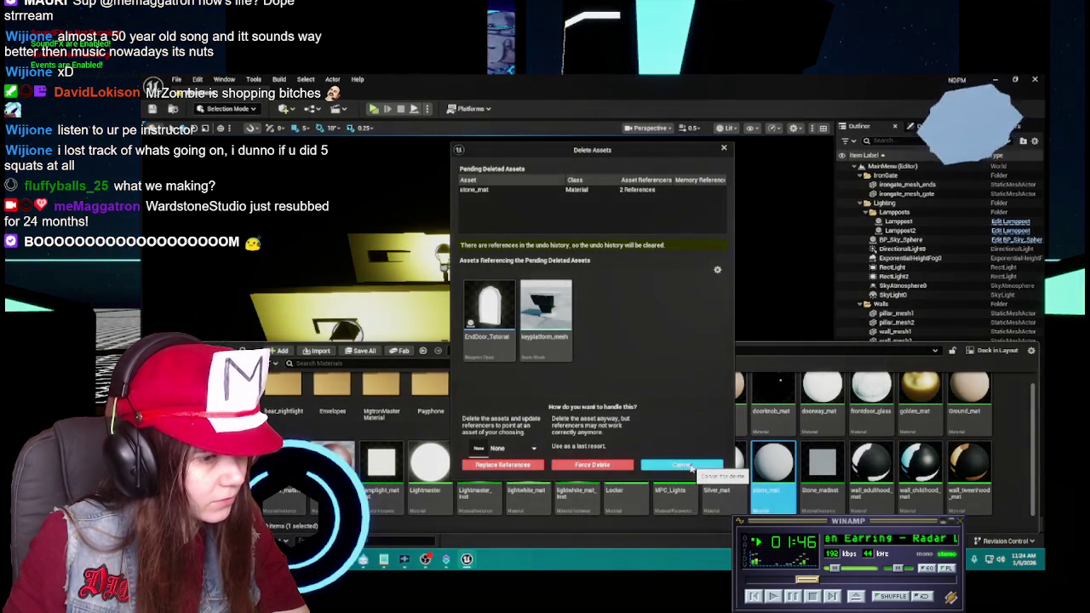
click(686, 466)
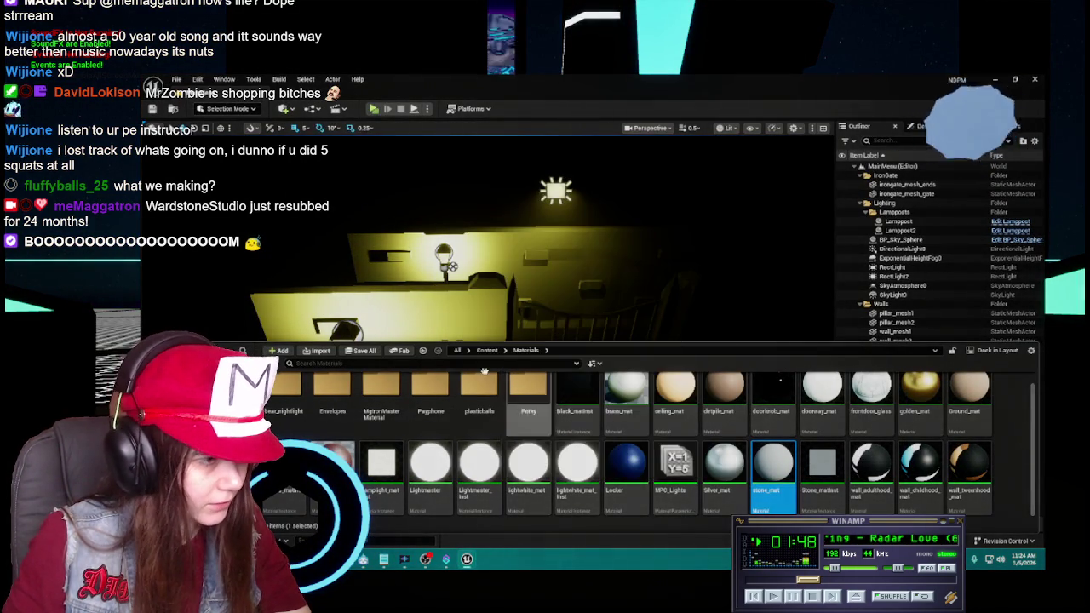
click(483, 351)
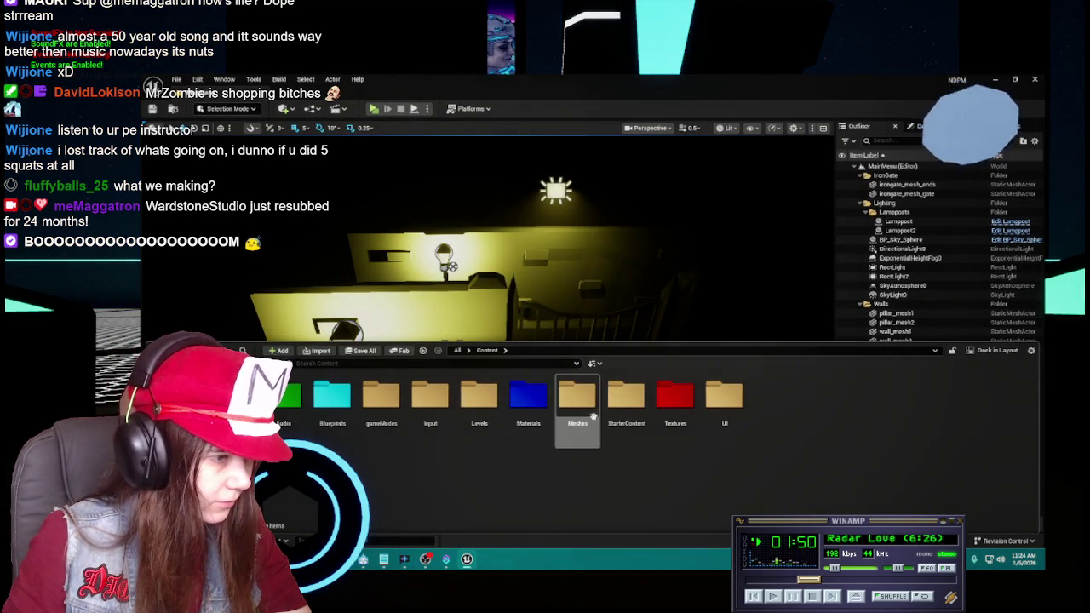
Browse the Meshes, Payphone and landmarks folders to find the mesh.
double_click(577, 400)
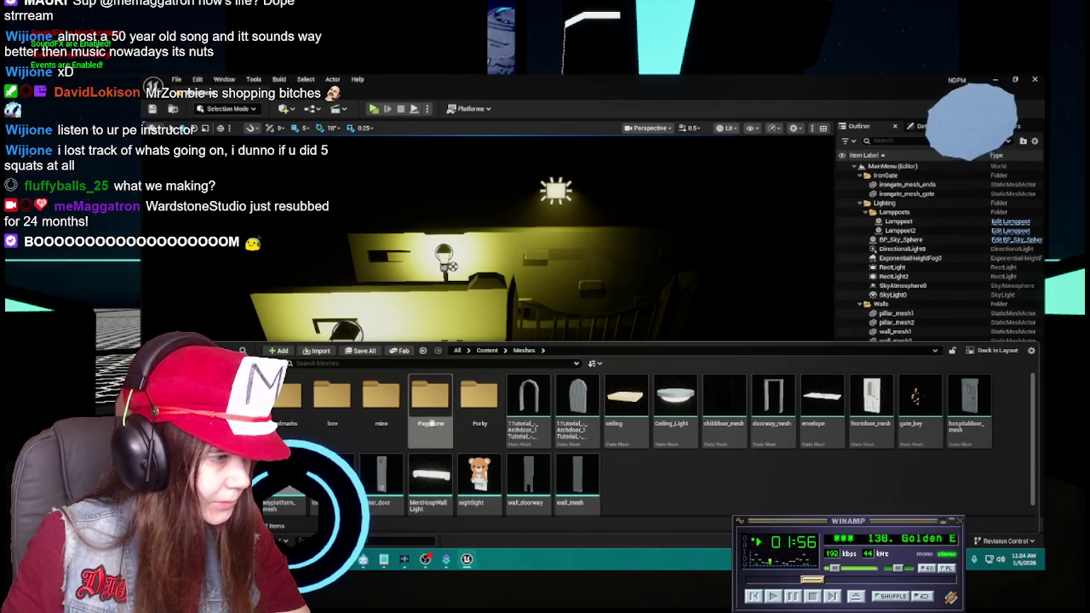
click(431, 407)
double_click(431, 407)
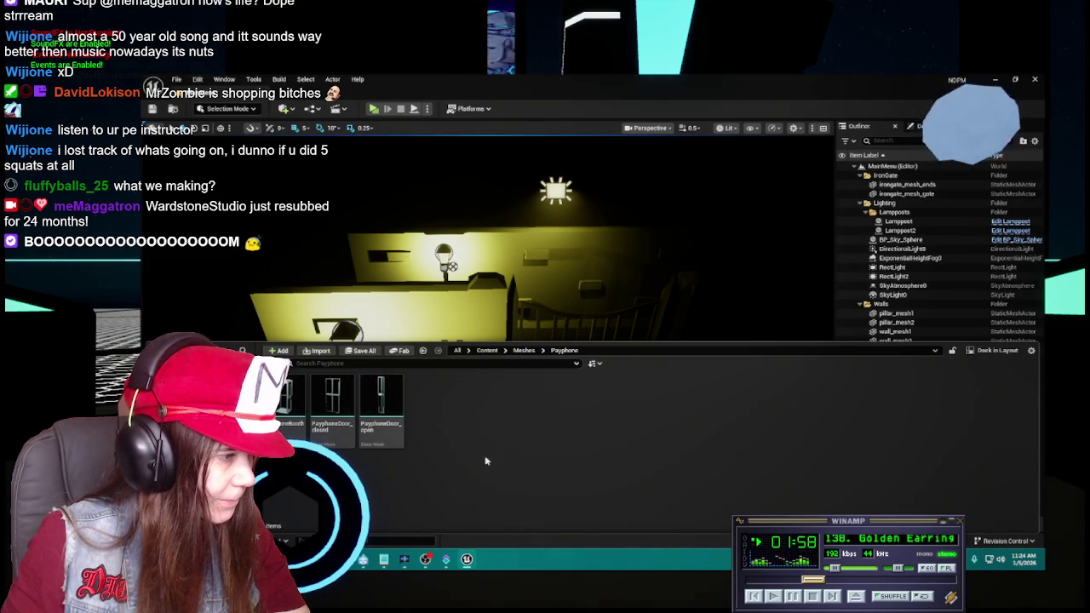
click(523, 350)
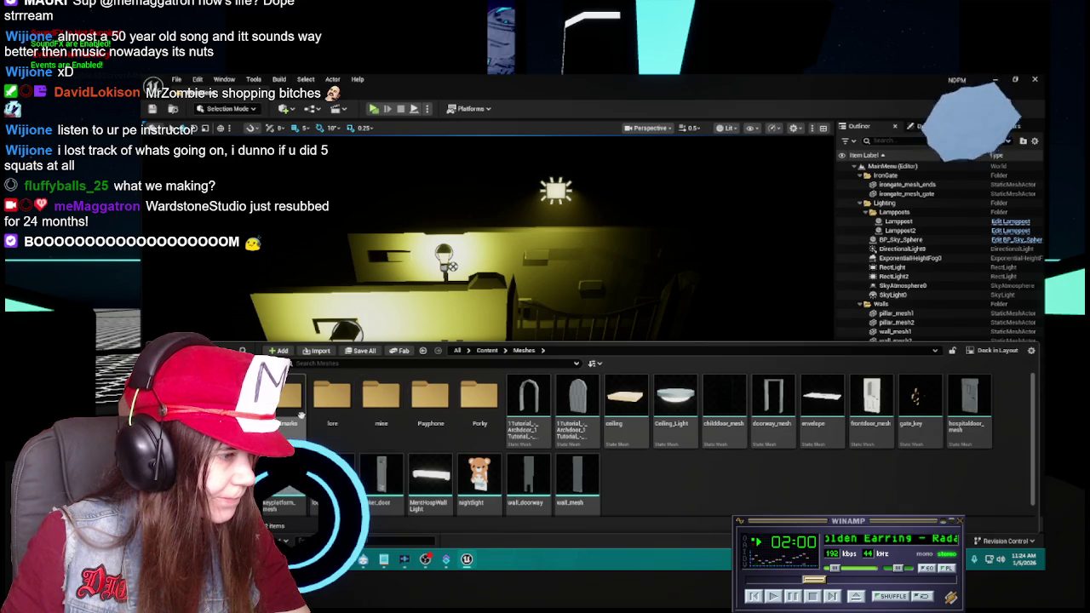
double_click(289, 396)
click(524, 350)
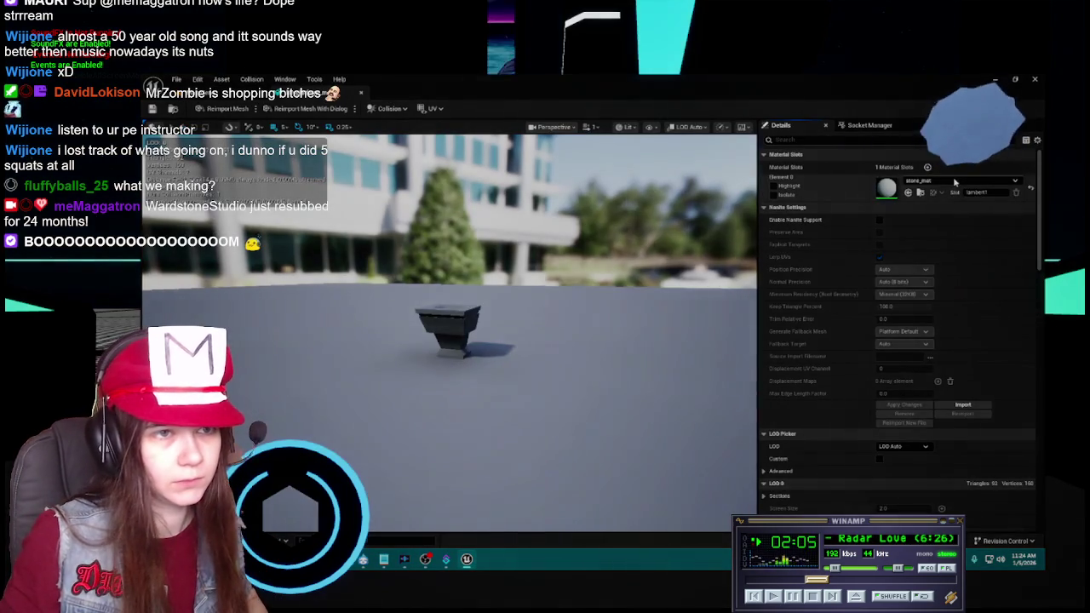
Set keyplatform_mesh's Element 0 material to Stone_matinst and close its editor.
click(954, 181)
click(742, 265)
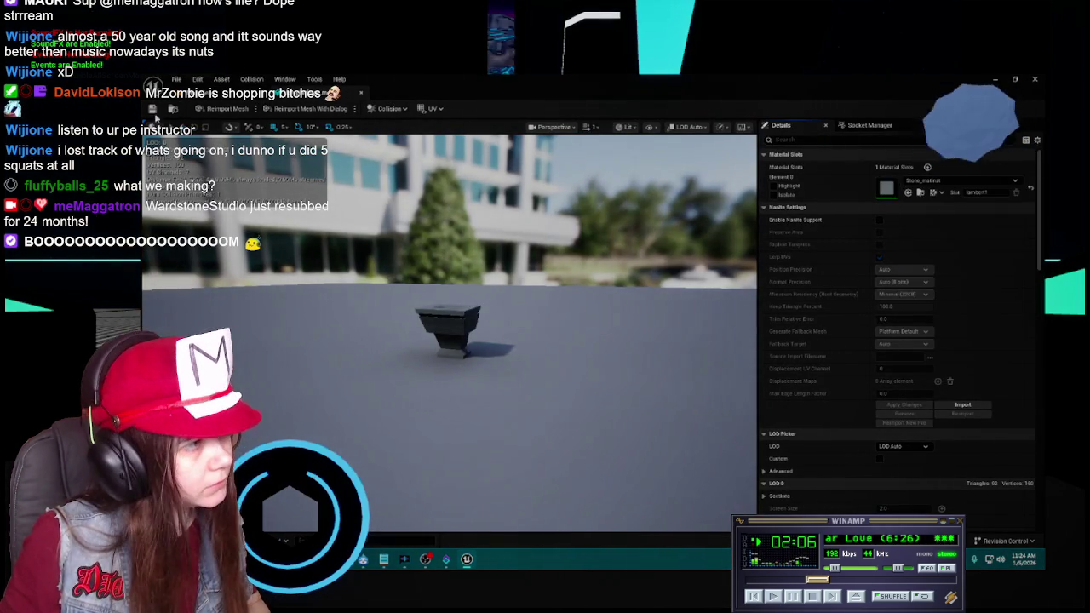
click(282, 102)
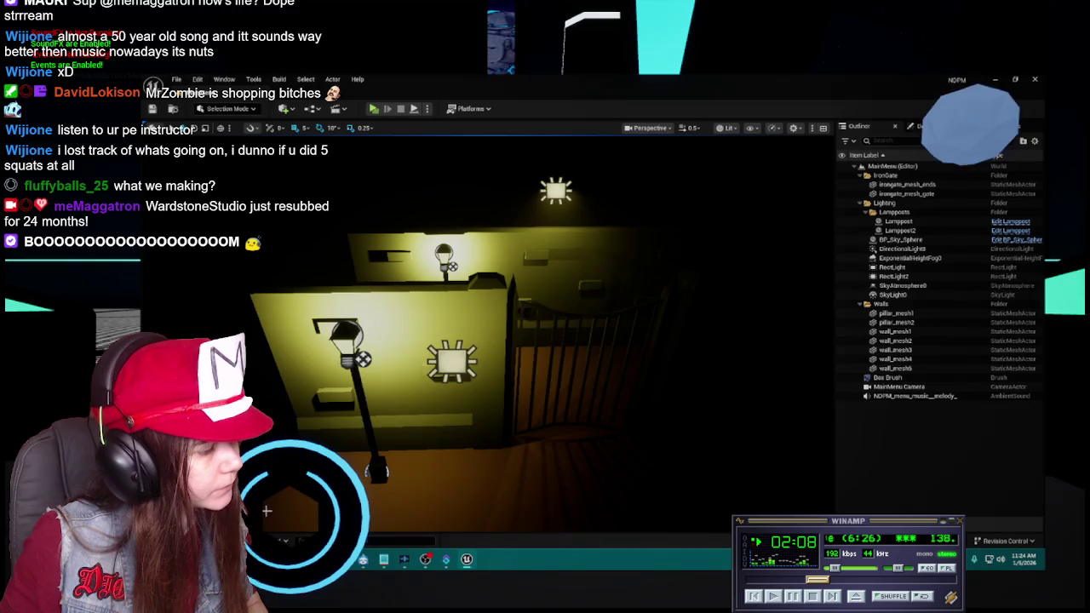
Select the lit room's floor mesh and collapse the Walls folder in the outliner.
click(502, 408)
scroll(545, 382, down, 3)
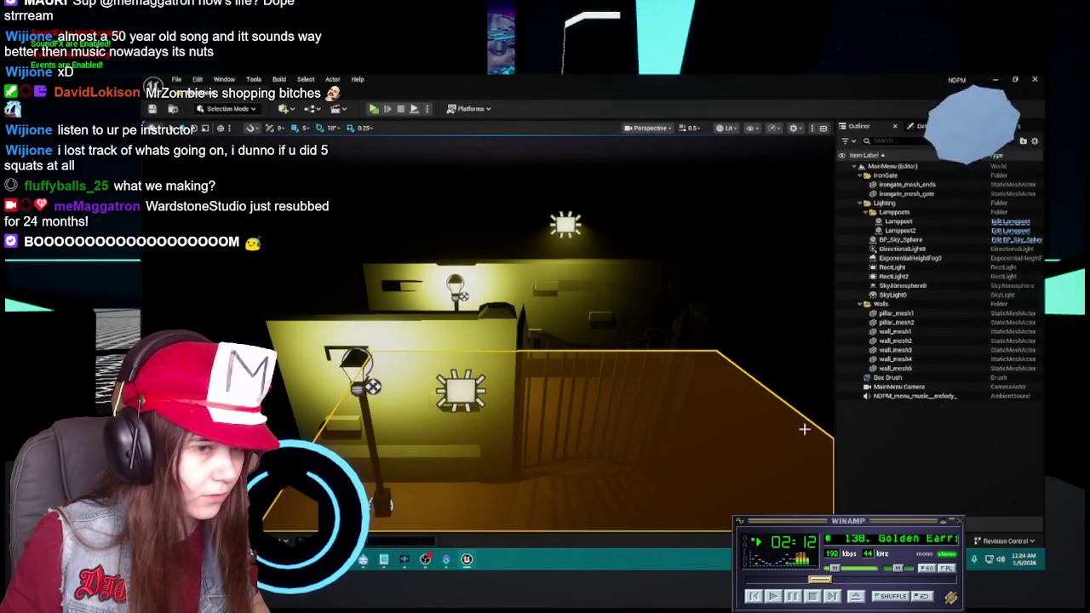
click(861, 304)
drag(469, 472, 469, 473)
Load the 0Tutorial level from Content > Levels and view its corridor.
key(ctrl+space)
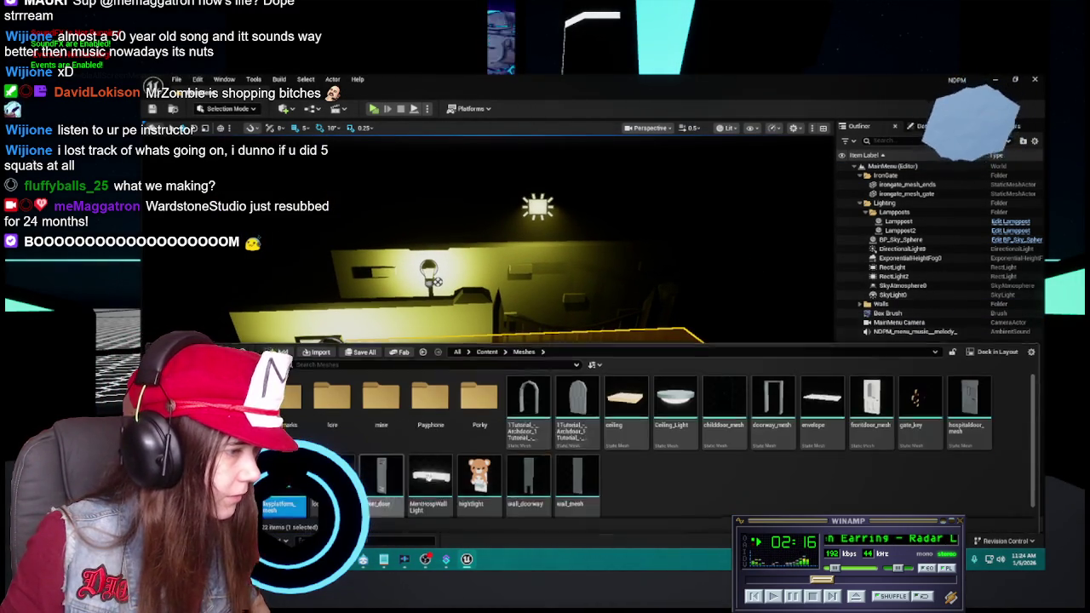
click(488, 350)
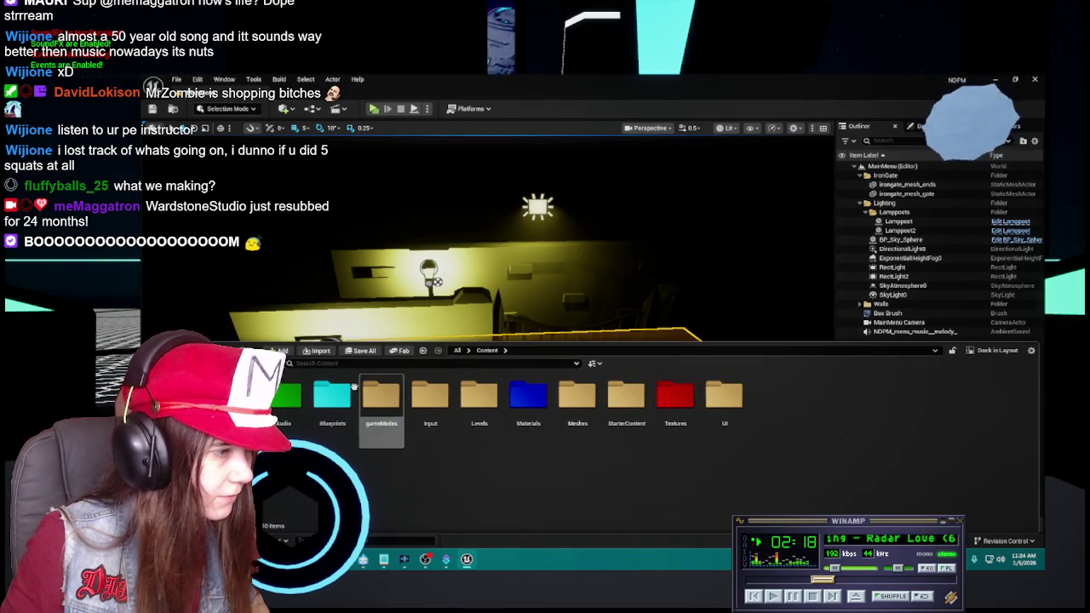
double_click(479, 396)
double_click(300, 419)
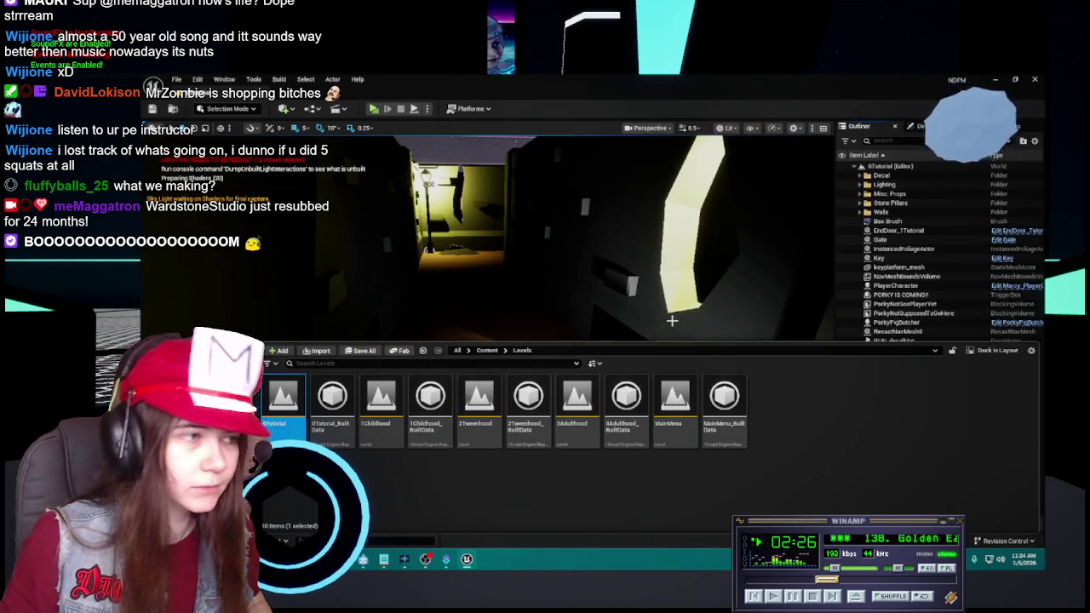
mouse_move(667, 324)
mouse_down()
mouse_move(666, 426)
mouse_move(667, 289)
mouse_up()
mouse_move(487, 332)
mouse_down()
mouse_move(487, 400)
mouse_move(487, 341)
mouse_up()
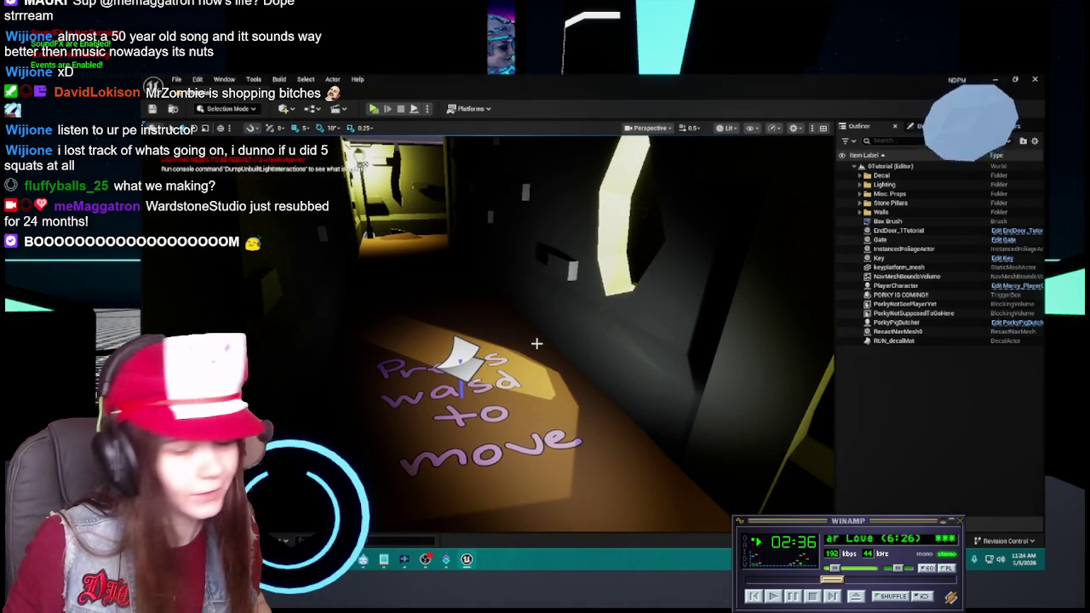
drag(541, 358, 585, 350)
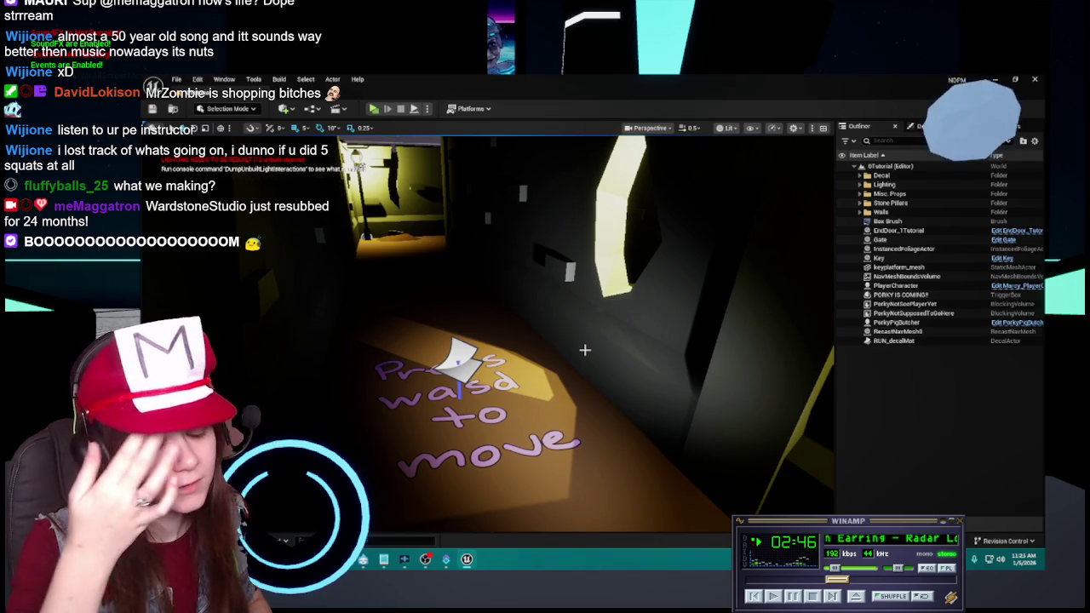
mouse_move(580, 351)
mouse_down()
mouse_move(559, 356)
mouse_move(588, 332)
mouse_move(596, 349)
mouse_move(650, 333)
mouse_up()
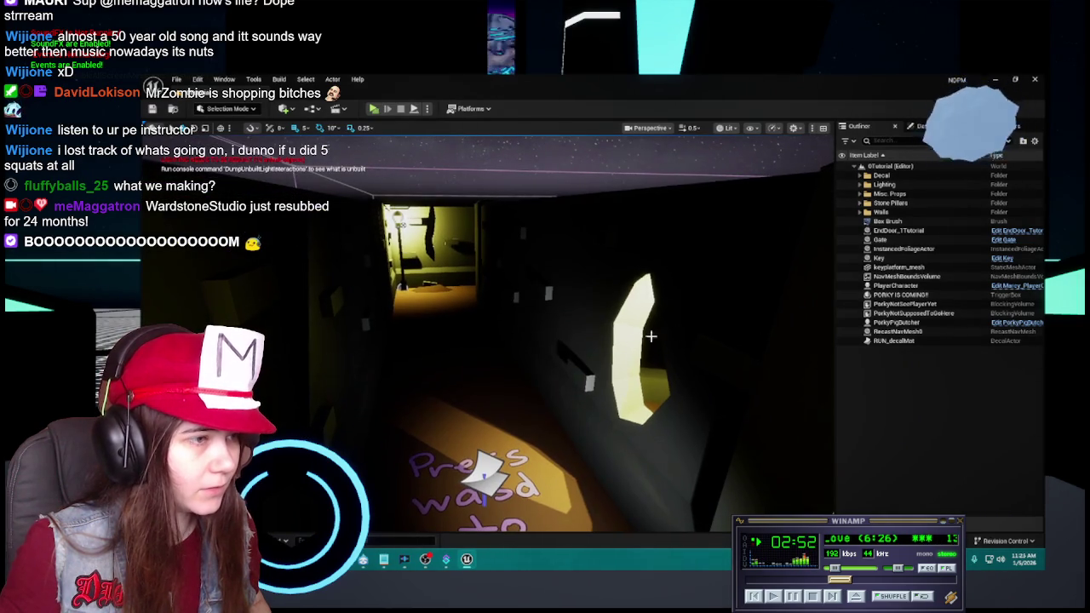
click(724, 306)
click(896, 222)
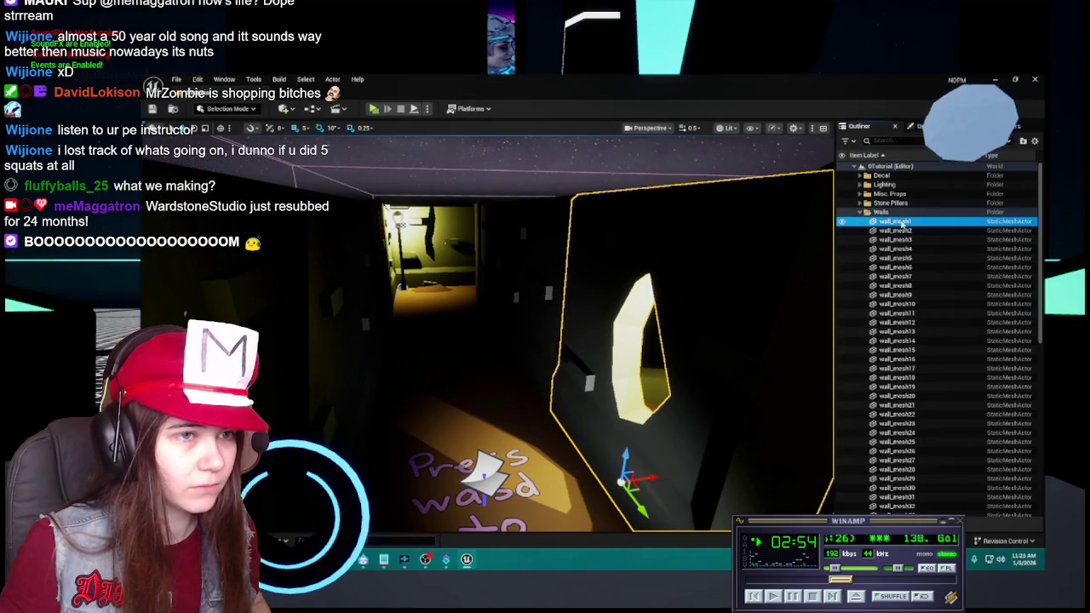
scroll(934, 382, down, 10)
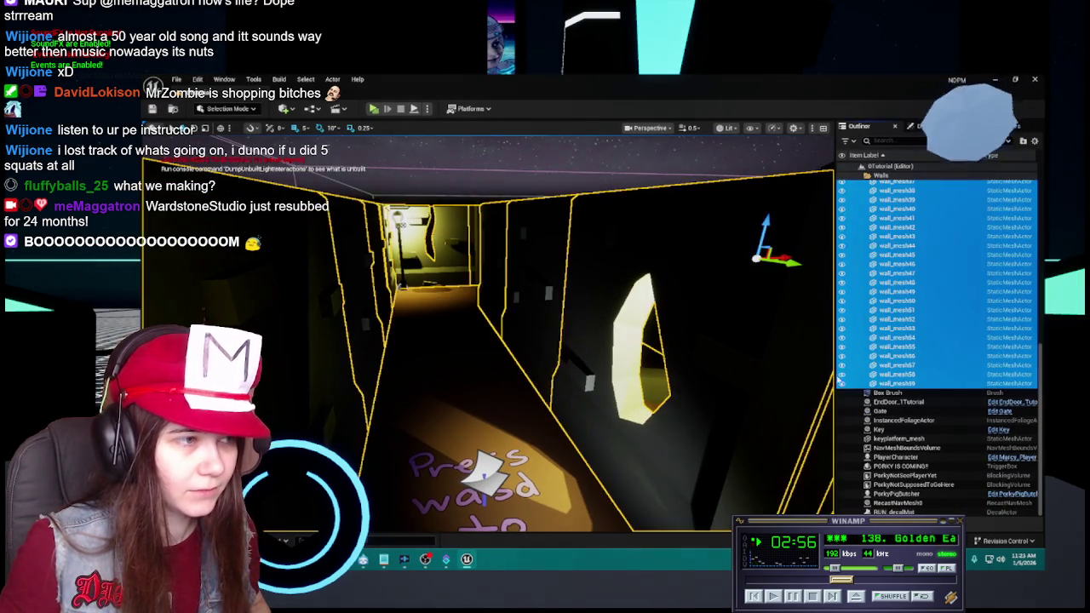
shift+click(933, 404)
key(f)
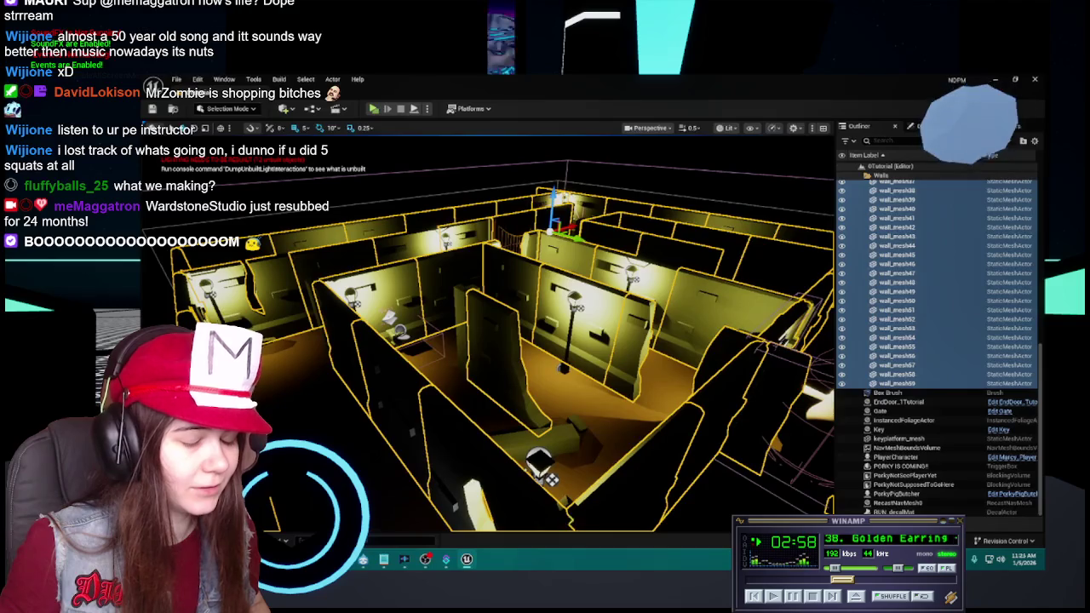
scroll(924, 308, up, 10)
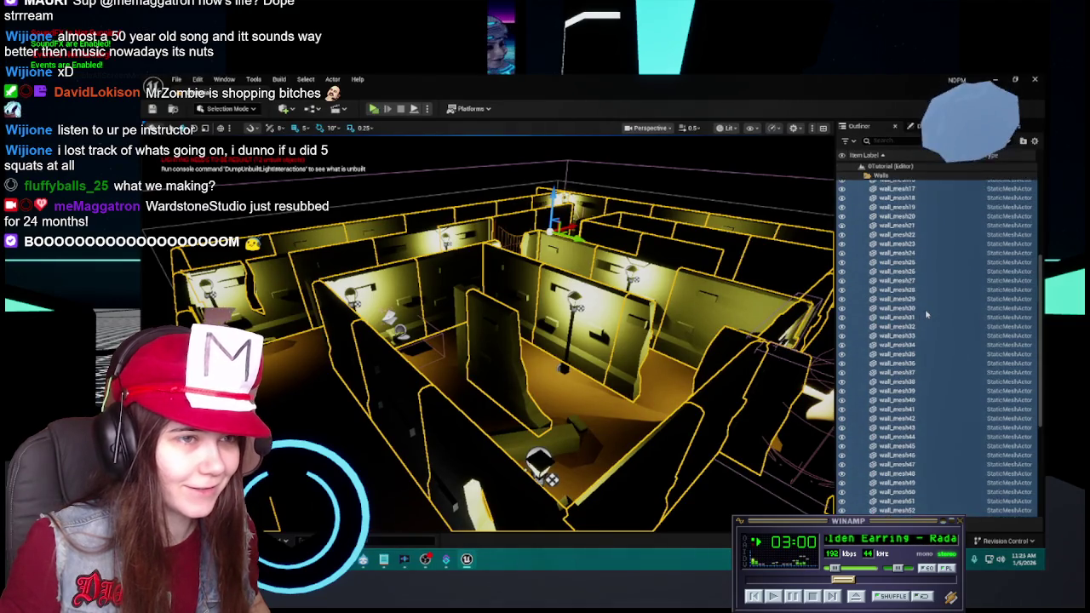
click(862, 213)
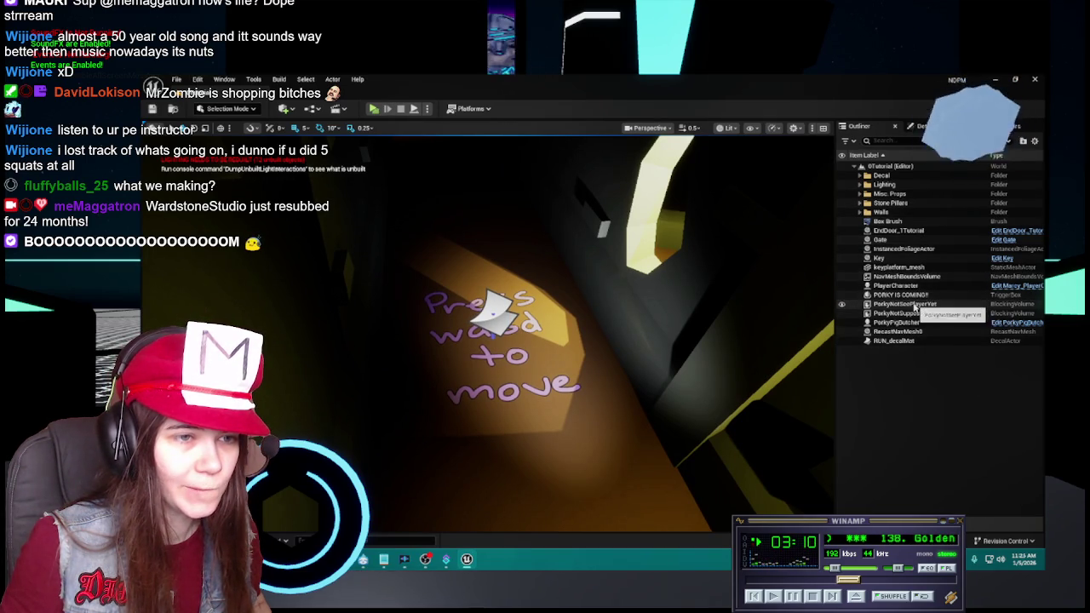
key(s)
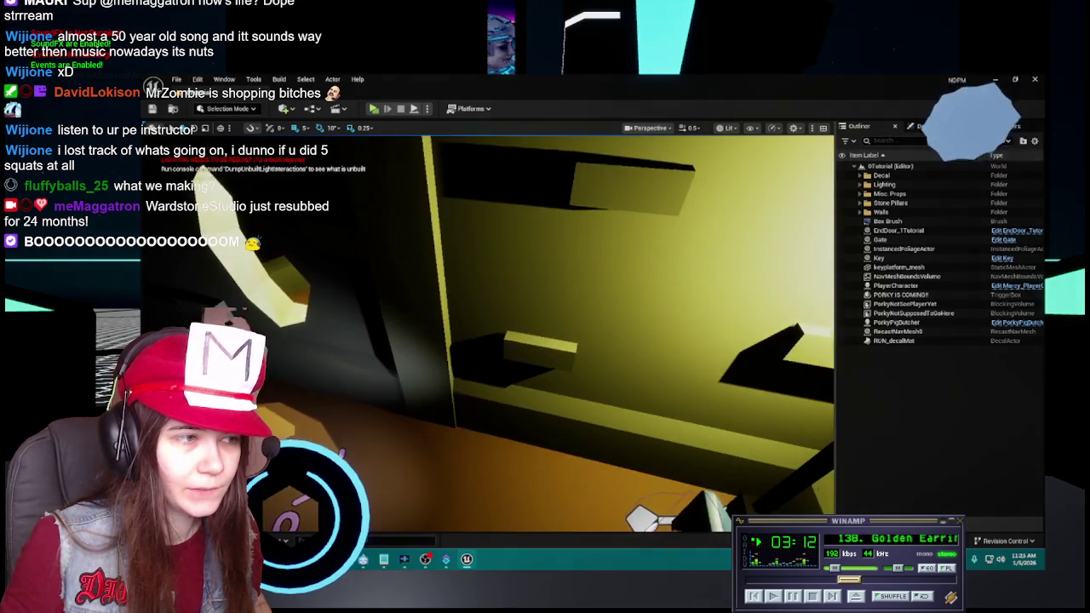
key(w)
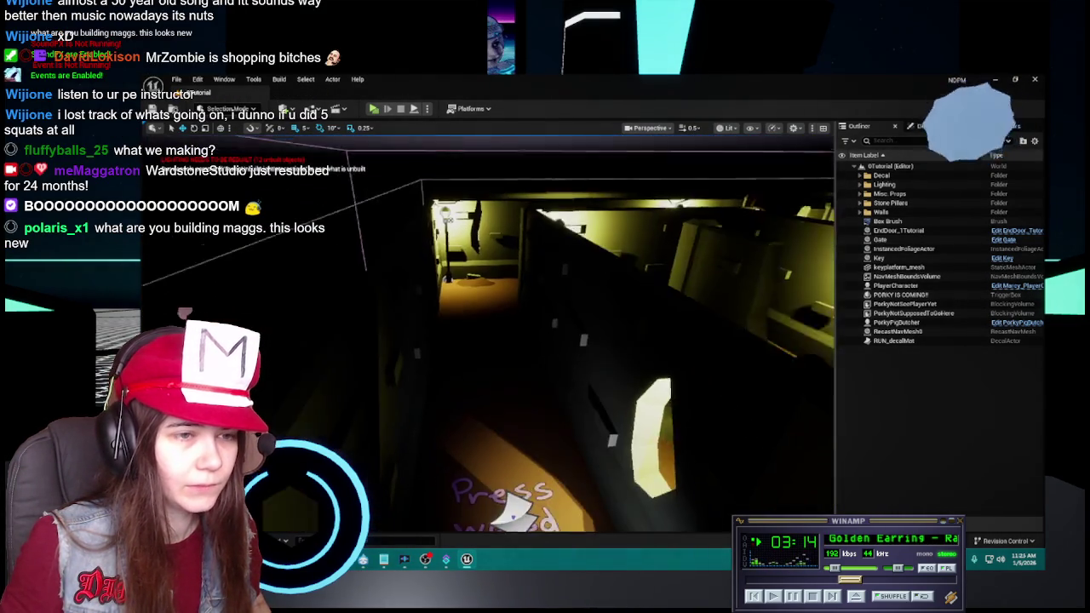
Set the EndDoor_1Tutorial blueprint's door StaticMesh material to Stone_matinst.
click(910, 231)
key(ctrl+e)
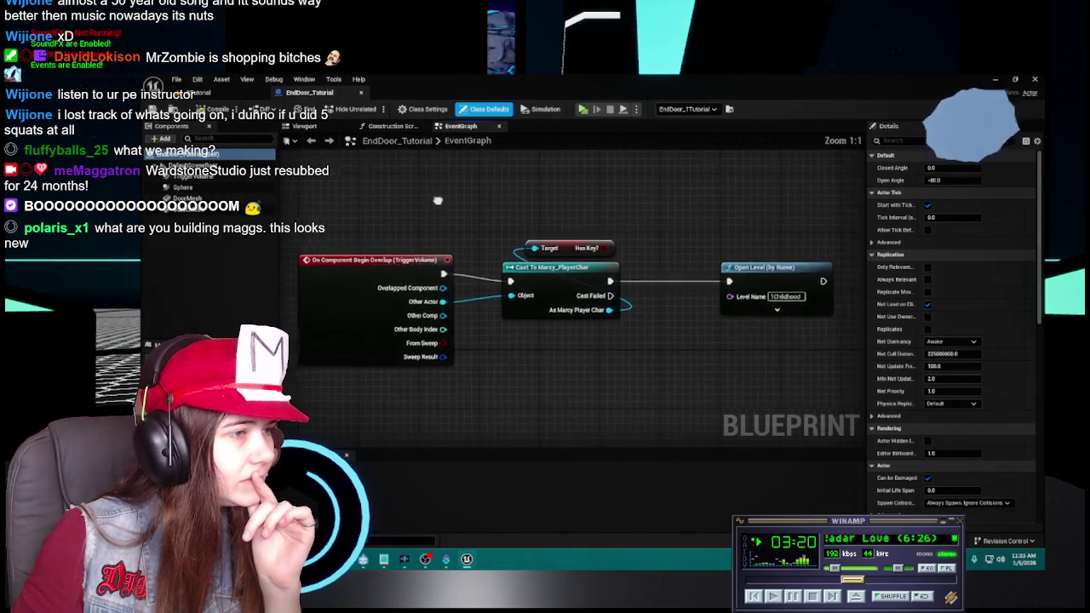
click(331, 126)
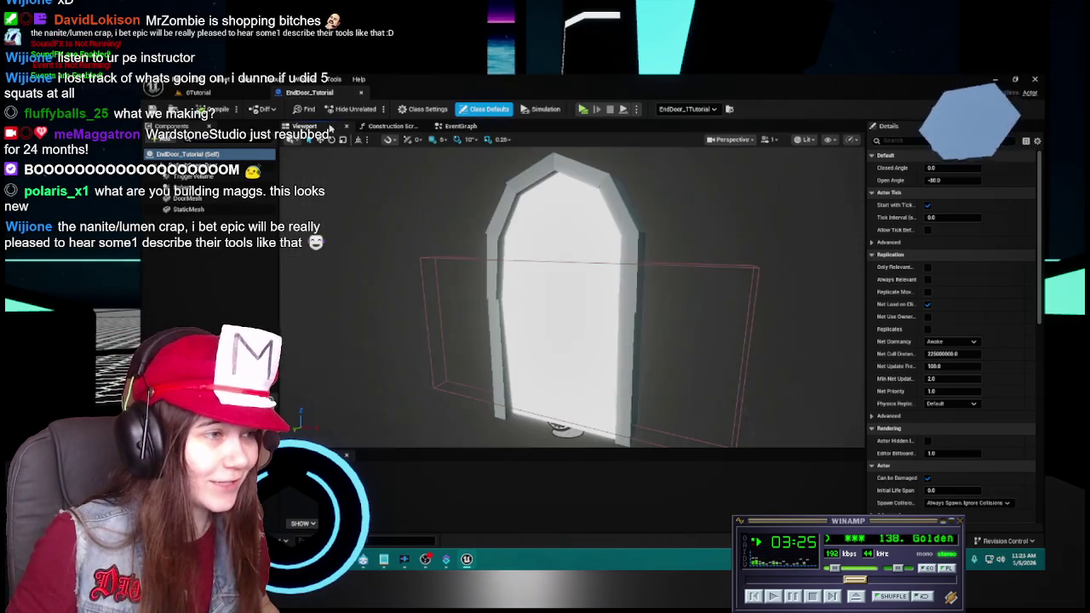
click(615, 311)
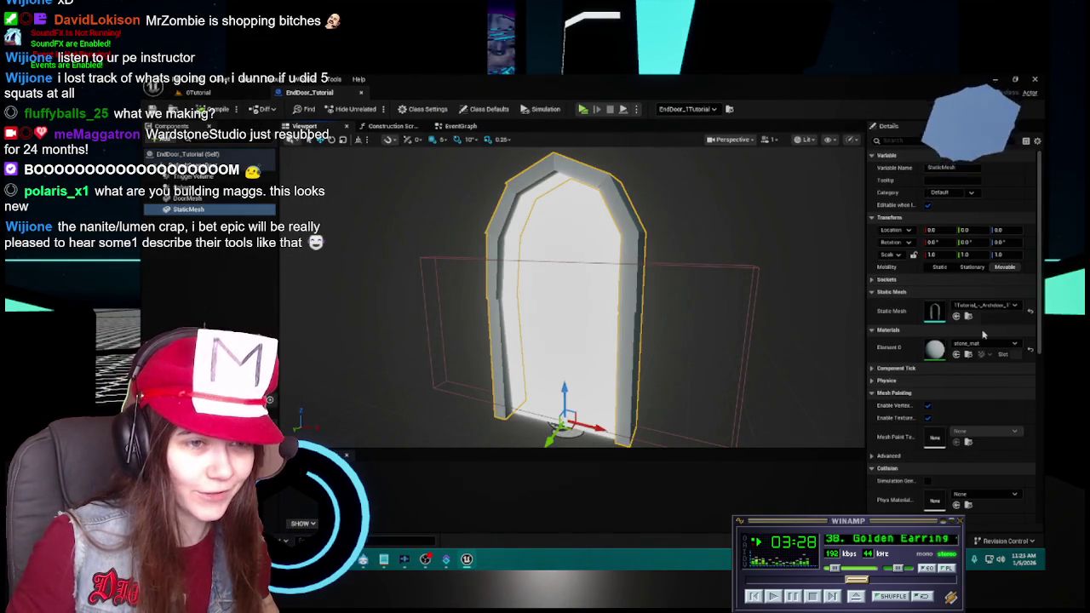
click(979, 432)
click(964, 452)
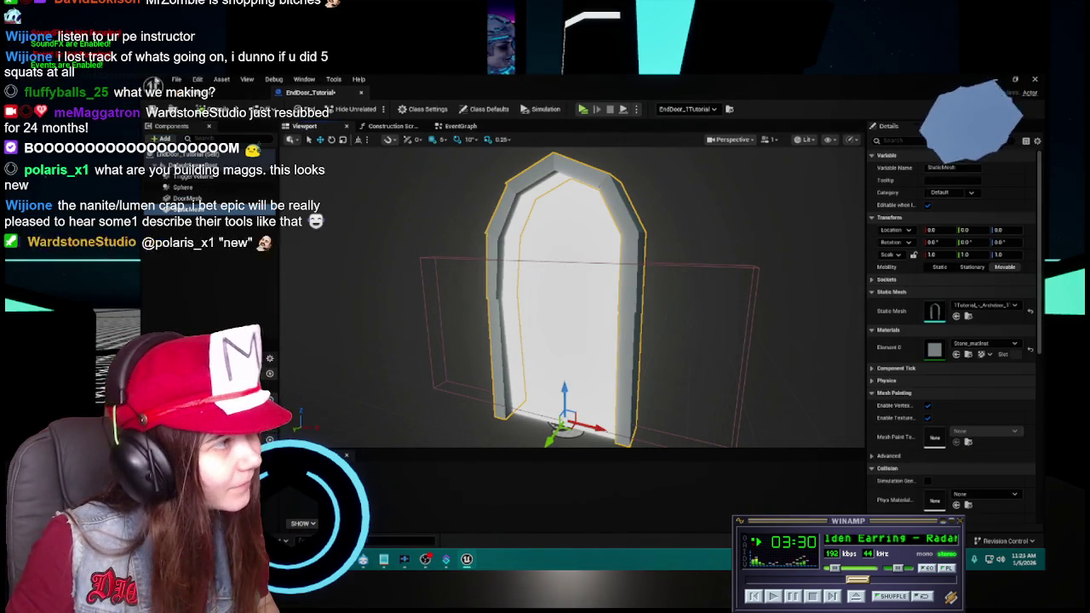
click(361, 94)
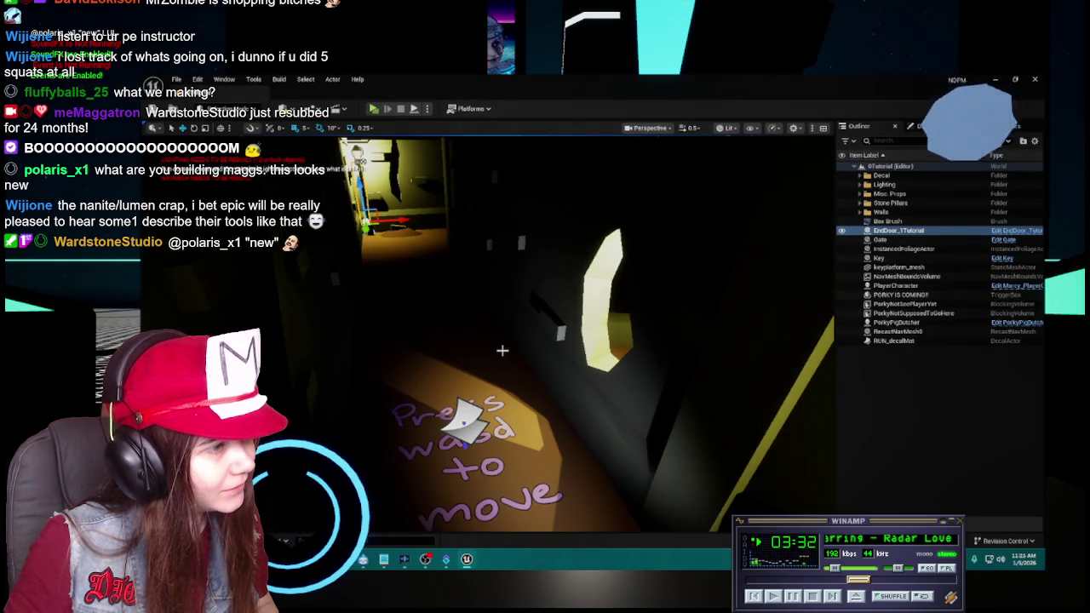
Delete stone_mat from Content > Materials and confirm the deletion.
scroll(499, 365, down, 5)
key(ctrl+space)
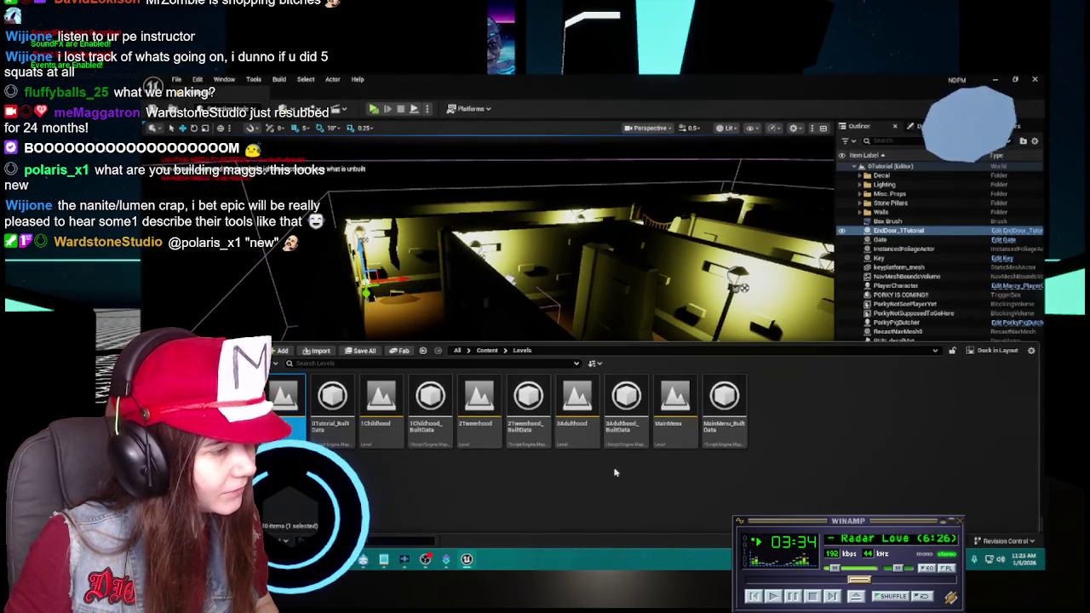
click(487, 350)
double_click(328, 401)
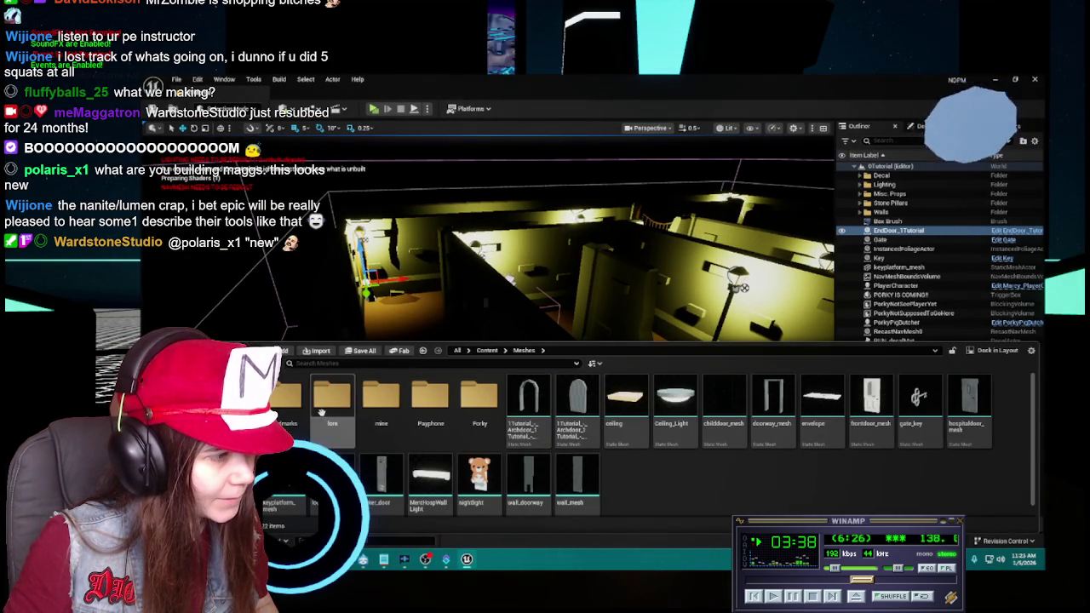
click(487, 350)
double_click(528, 400)
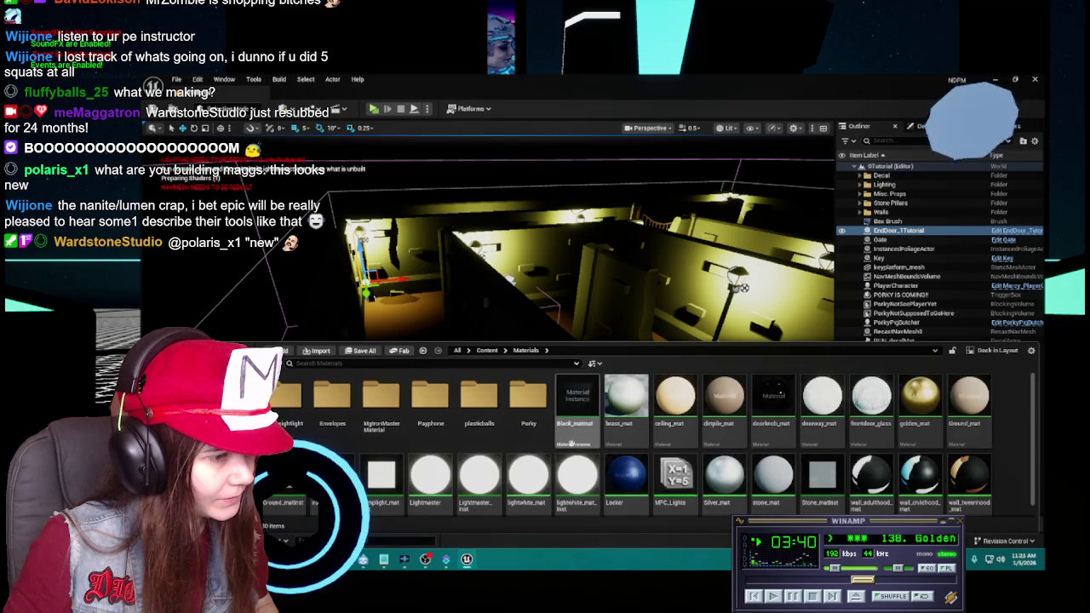
right_click(773, 477)
click(809, 417)
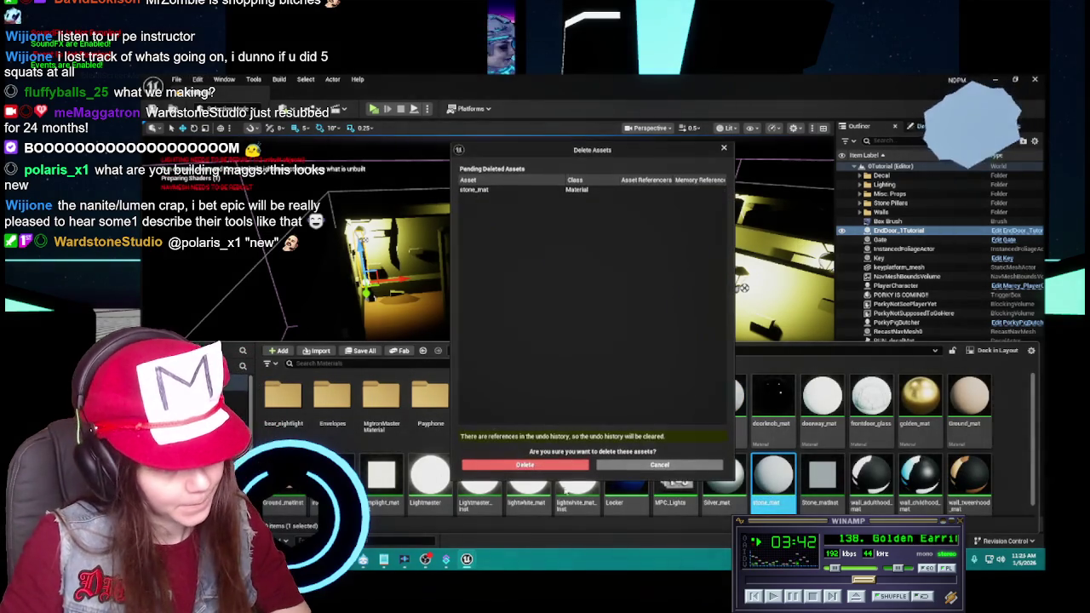
click(525, 464)
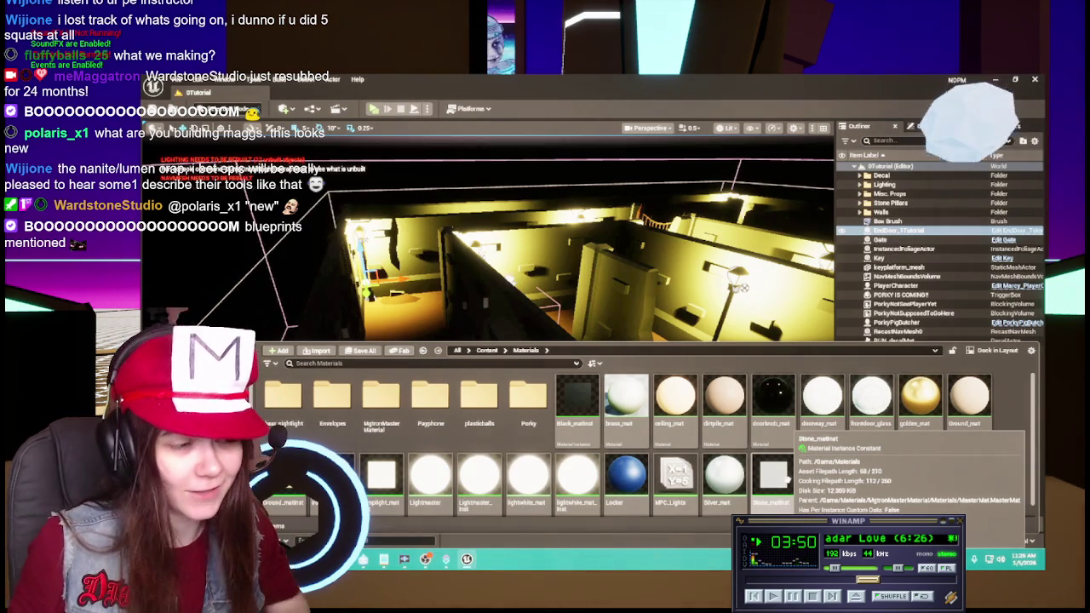
Fly through the lit maze, then reopen the Content Drawer on the Materials folder.
key(ctrl+space)
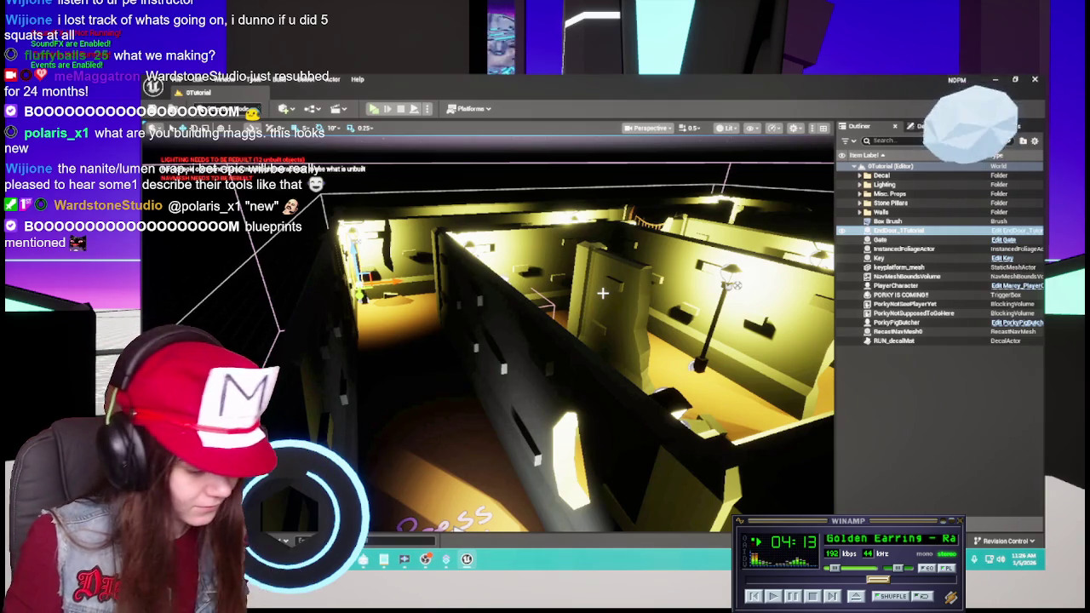
mouse_move(487, 332)
mouse_down()
mouse_move(446, 325)
mouse_move(388, 201)
mouse_up()
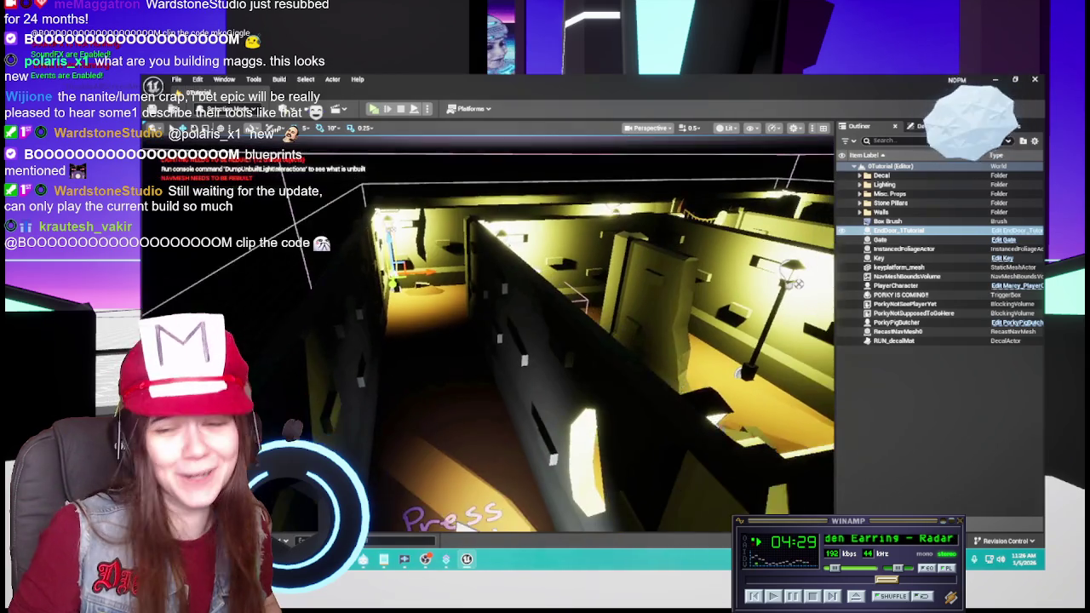
scroll(616, 368, down, 3)
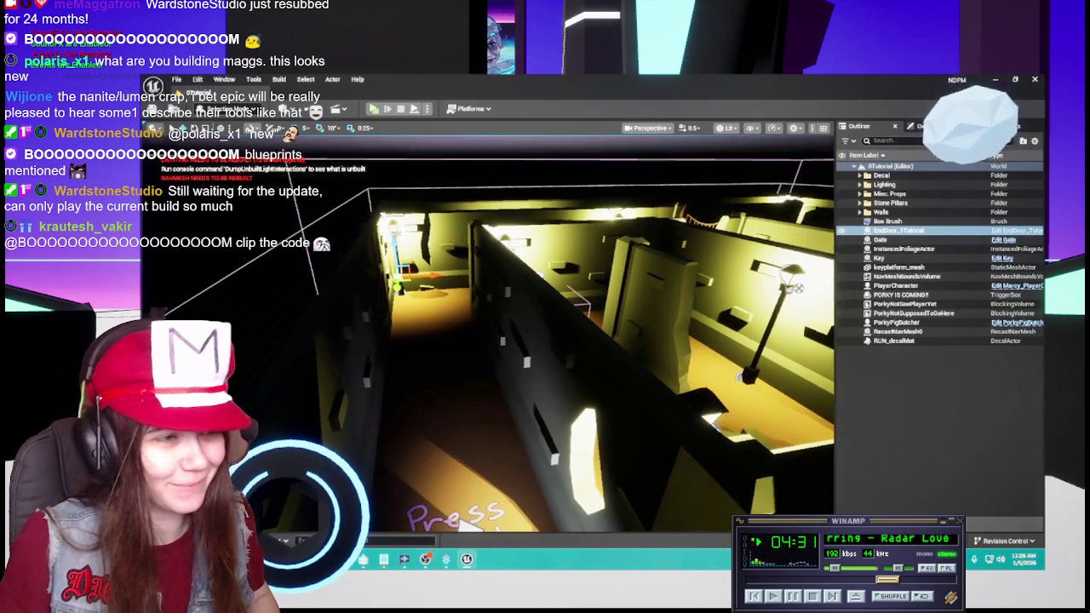
key(ctrl+space)
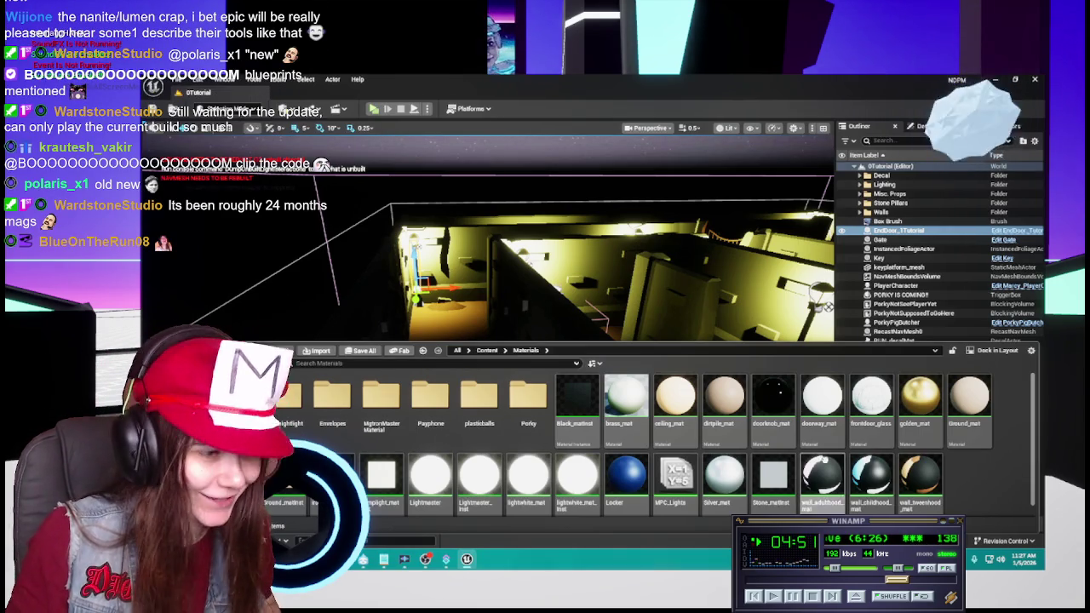
mouse_move(626, 405)
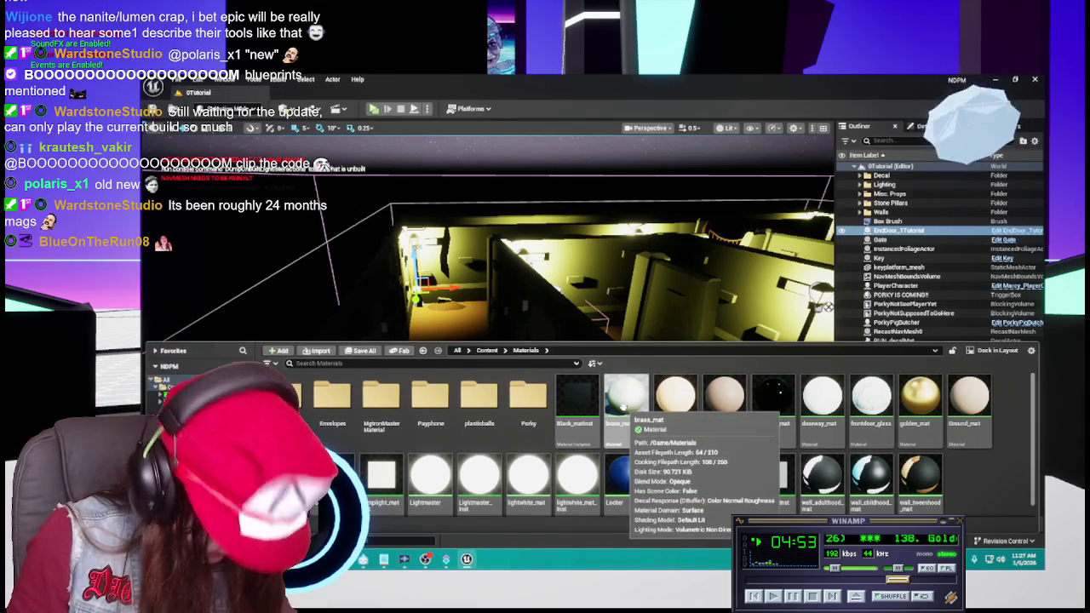
scroll(591, 430, down, 1)
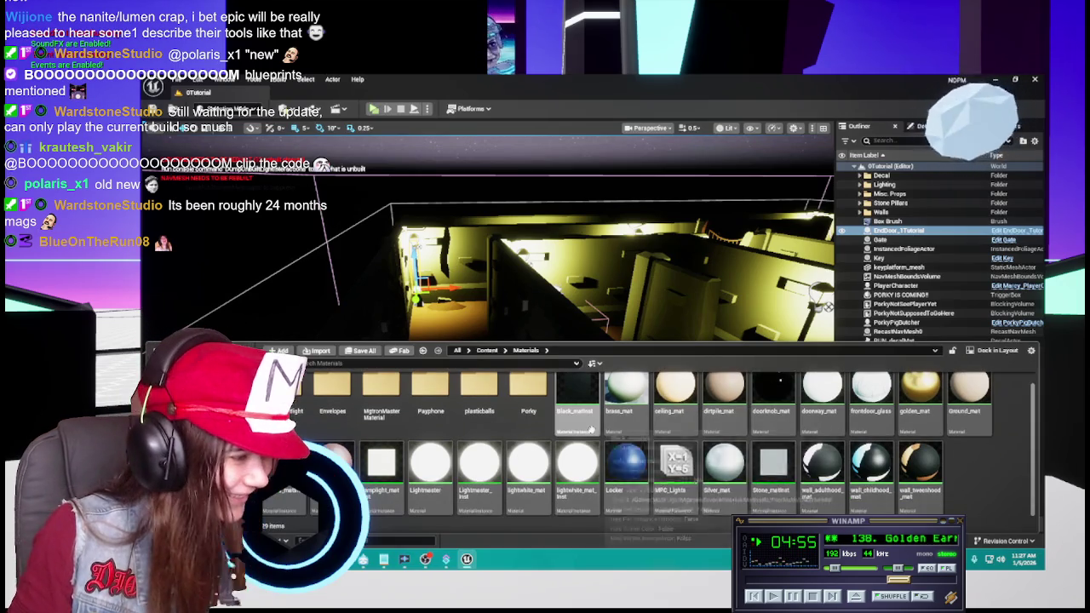
scroll(591, 430, up, 1)
mouse_move(805, 418)
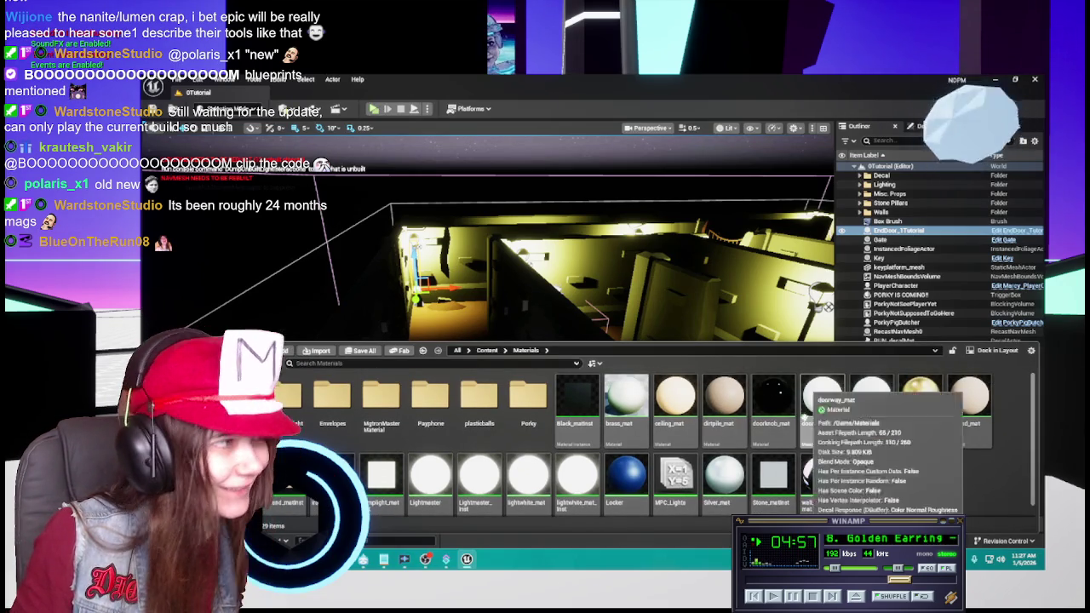
scroll(774, 482, down, 1)
click(774, 482)
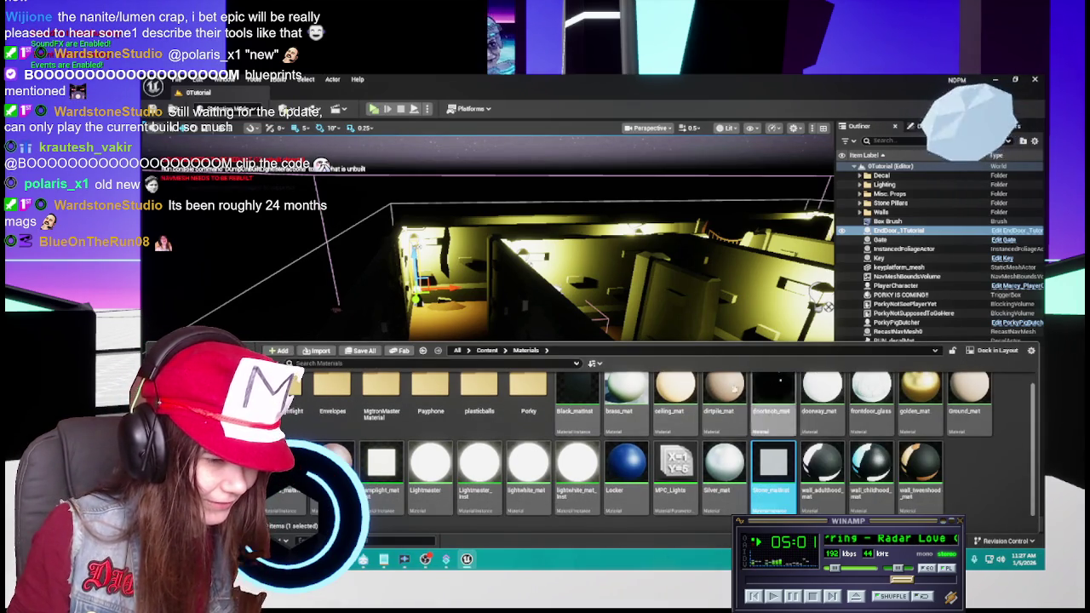
mouse_move(511, 255)
mouse_down()
mouse_move(443, 255)
mouse_move(494, 264)
mouse_move(477, 255)
mouse_up()
key(ctrl+space)
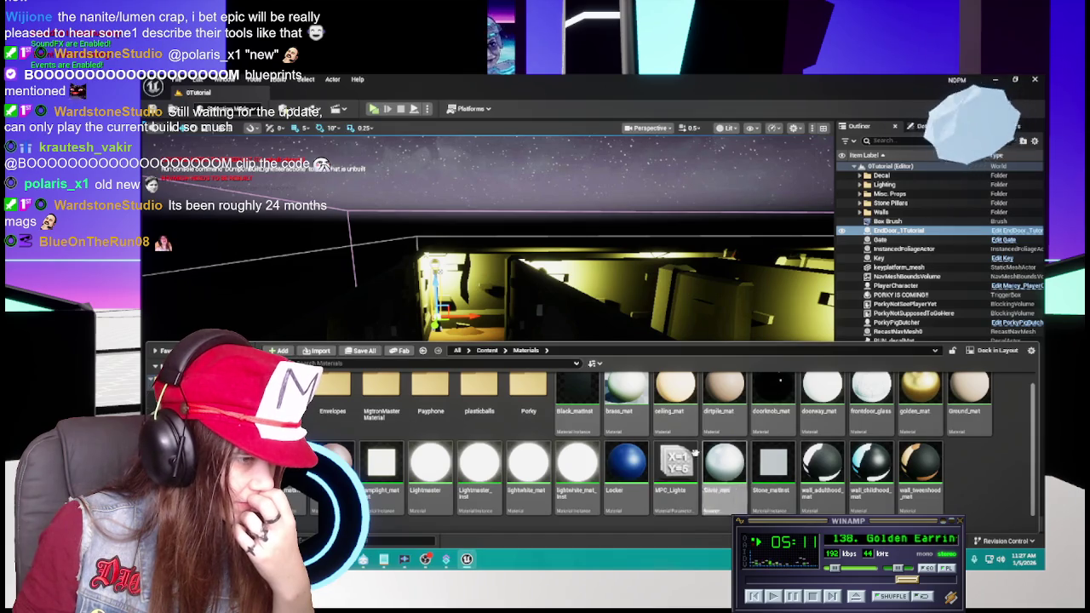
Open brass_mat and move its Constant node below the Param node.
click(625, 409)
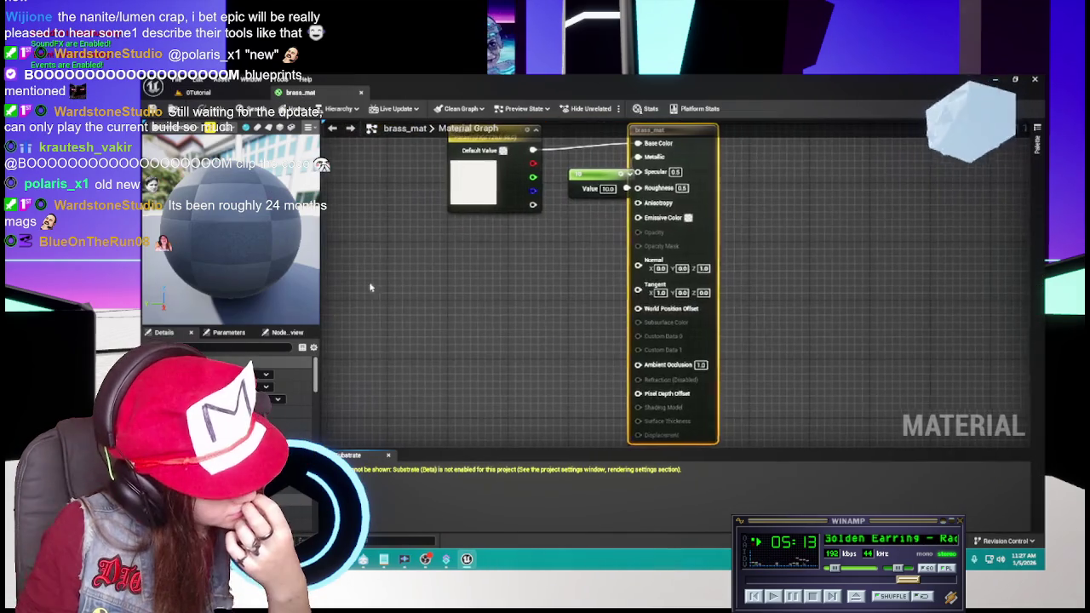
drag(584, 249, 492, 309)
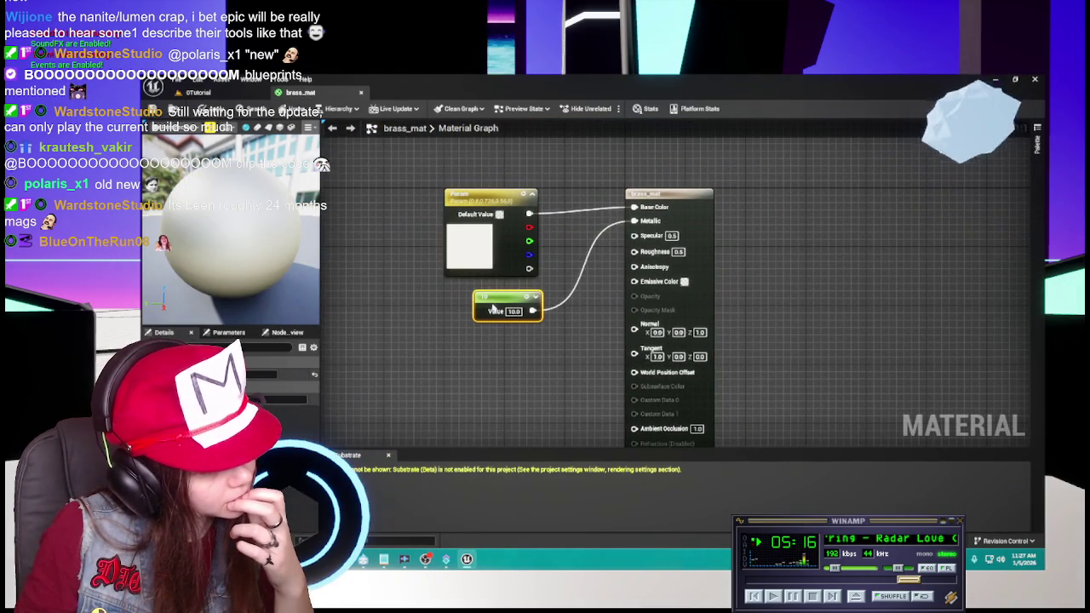
click(505, 361)
Duplicate black_matinst as Brass_matinst and open it for editing.
key(ctrl+space)
scroll(571, 464, down, 1)
scroll(571, 464, up, 1)
click(570, 464)
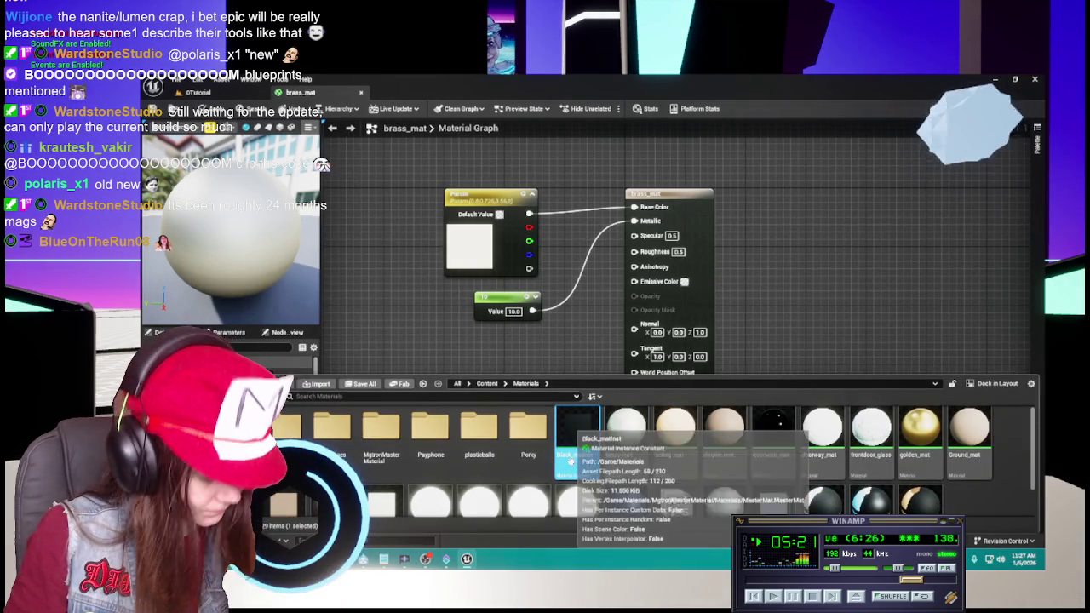
key(ctrl+d)
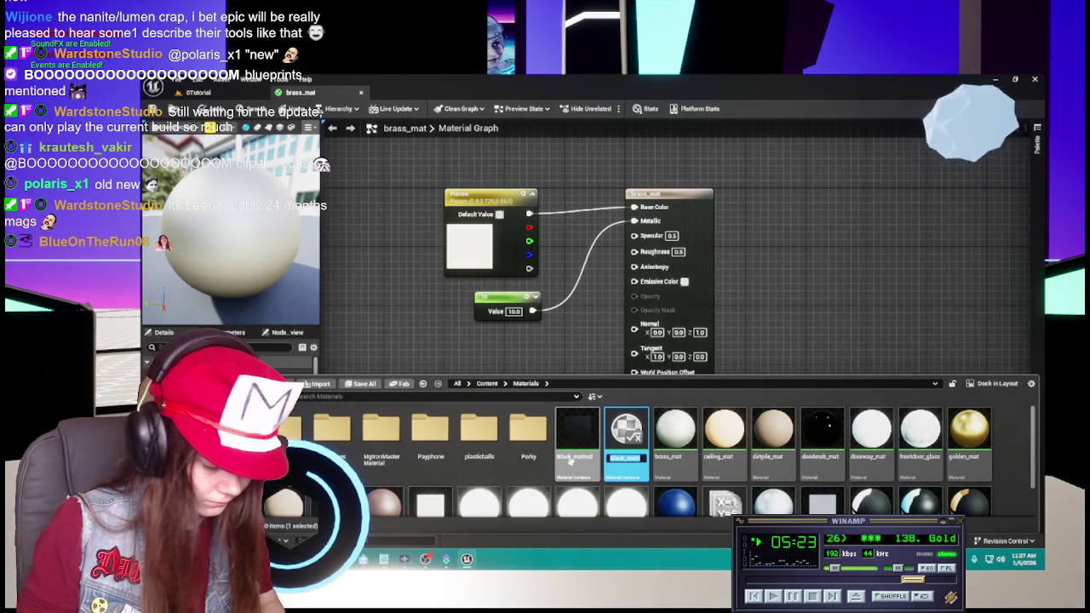
text(at)
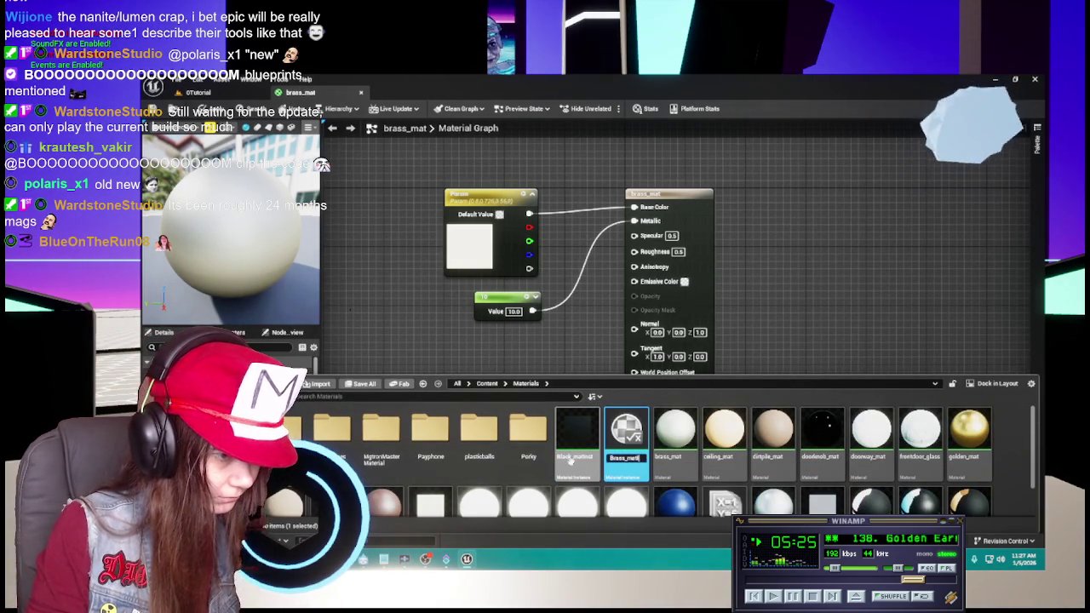
key(Return)
double_click(626, 435)
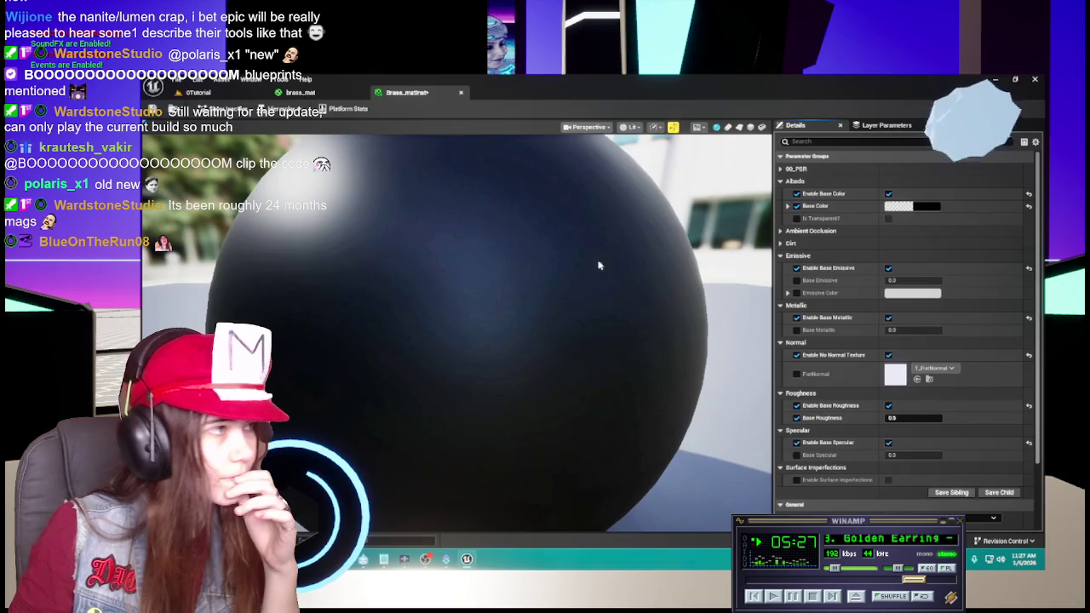
Check the colour value of brass_mat's Param node.
click(198, 92)
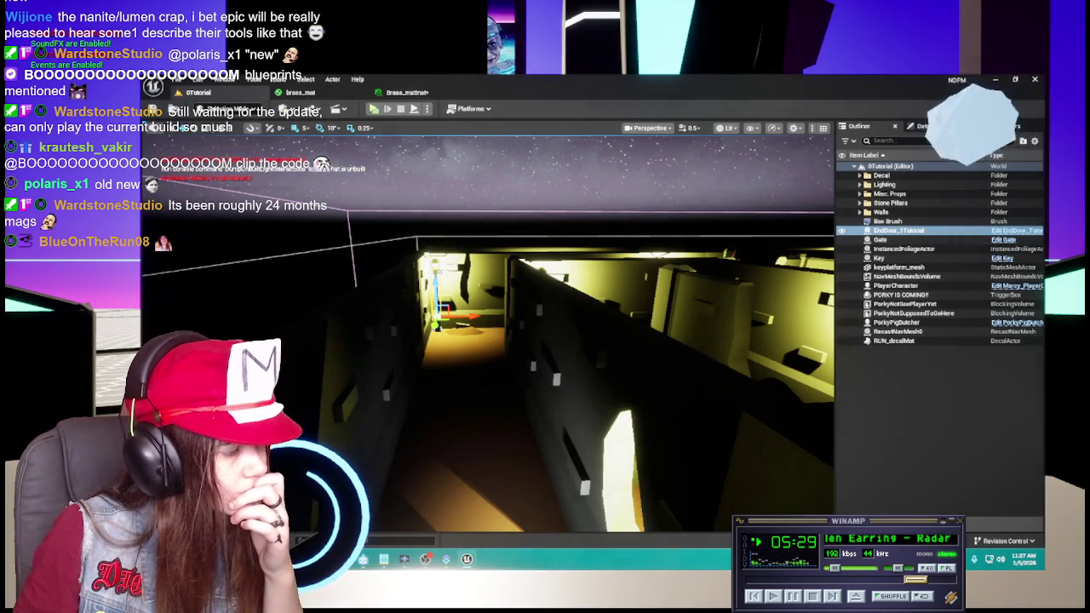
key(ctrl+space)
click(299, 92)
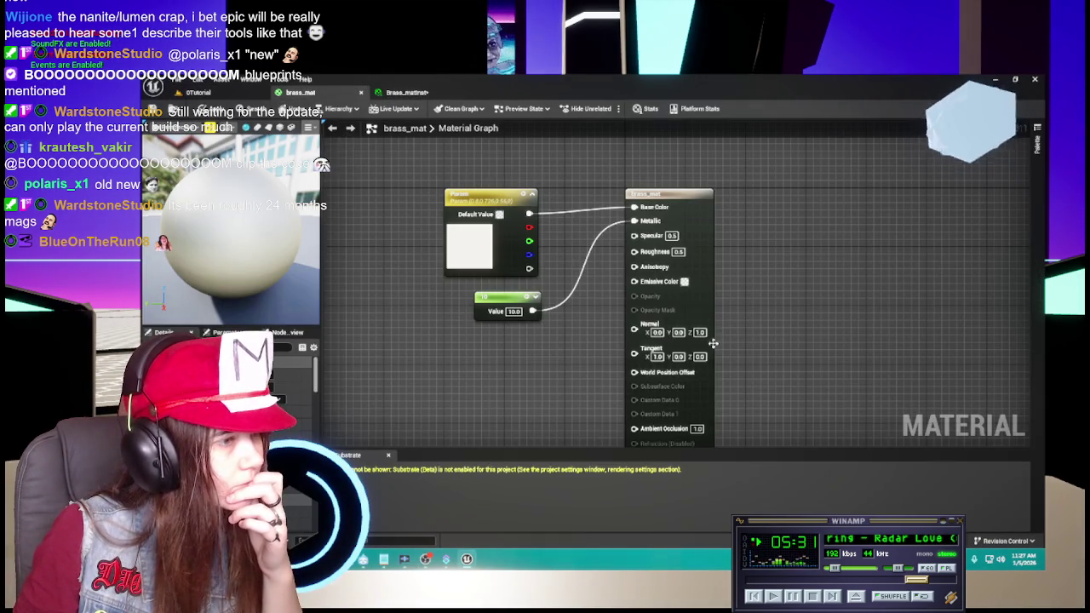
double_click(473, 247)
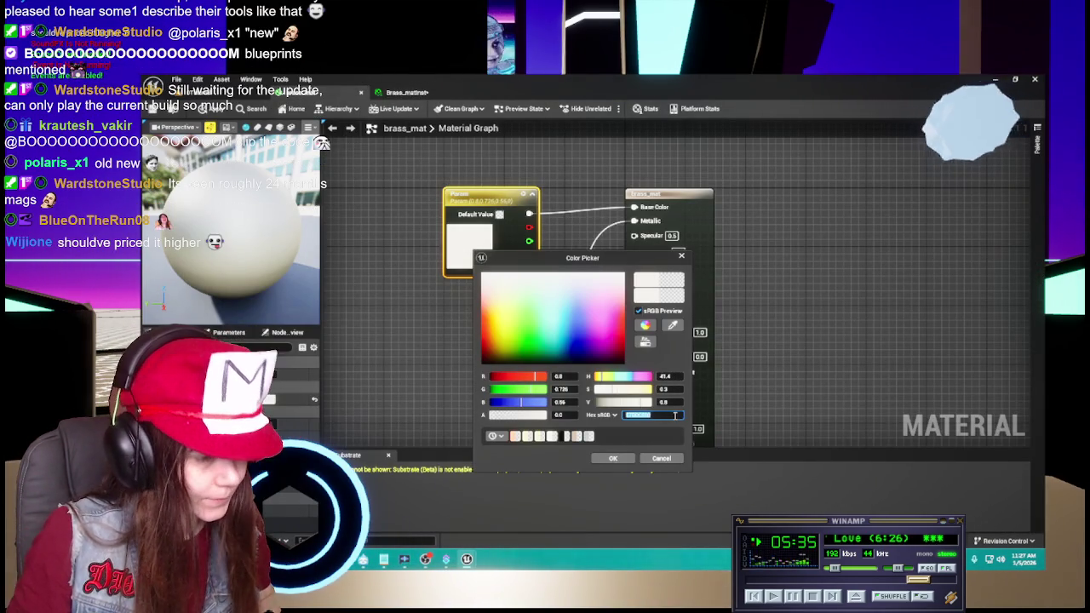
click(661, 458)
Paste brass_mat's hex colour into Brass_matinst's Base Color.
click(401, 92)
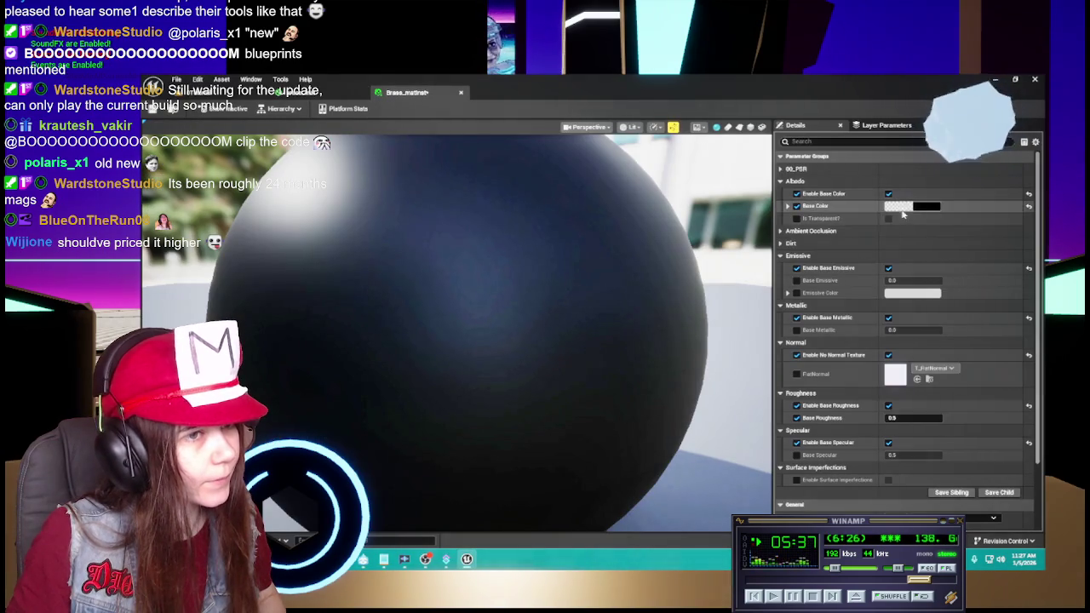
click(903, 207)
click(885, 372)
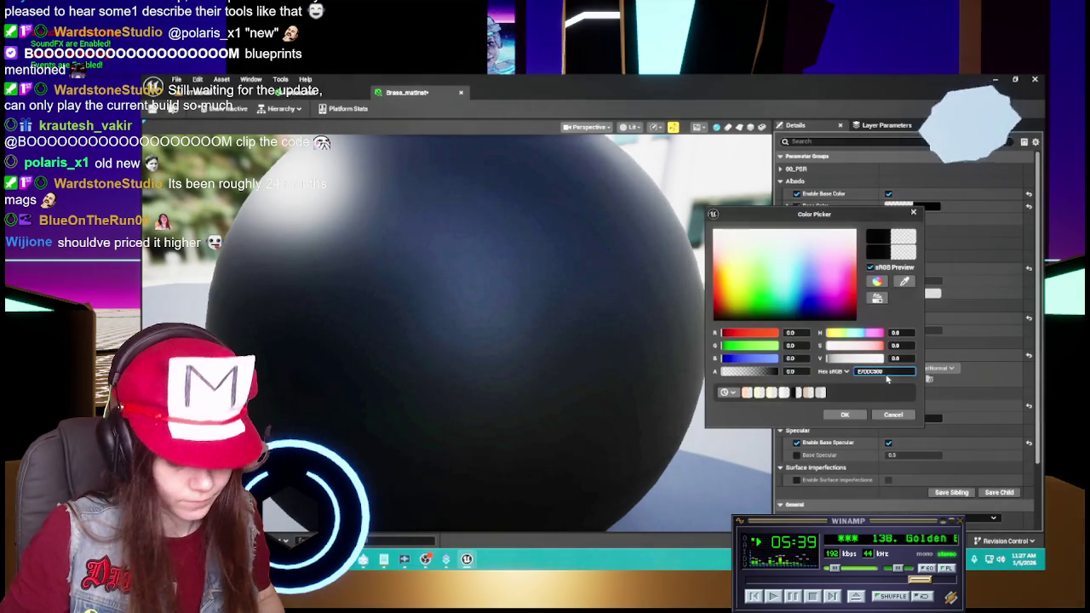
key(Return)
click(845, 415)
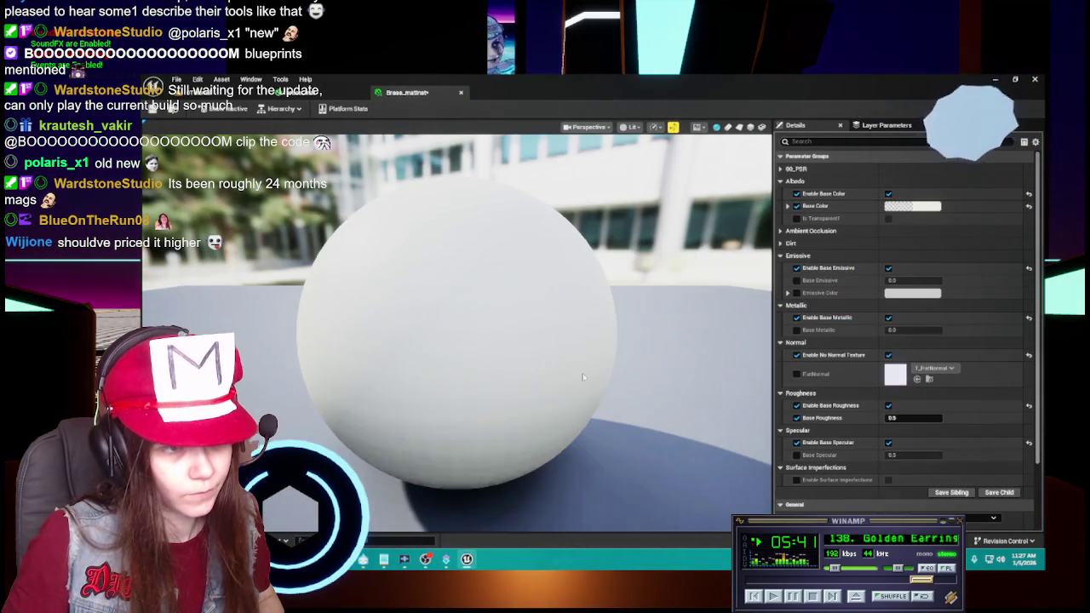
Set Brass_matinst's Base Metallic to 1.0 and save it.
click(915, 331)
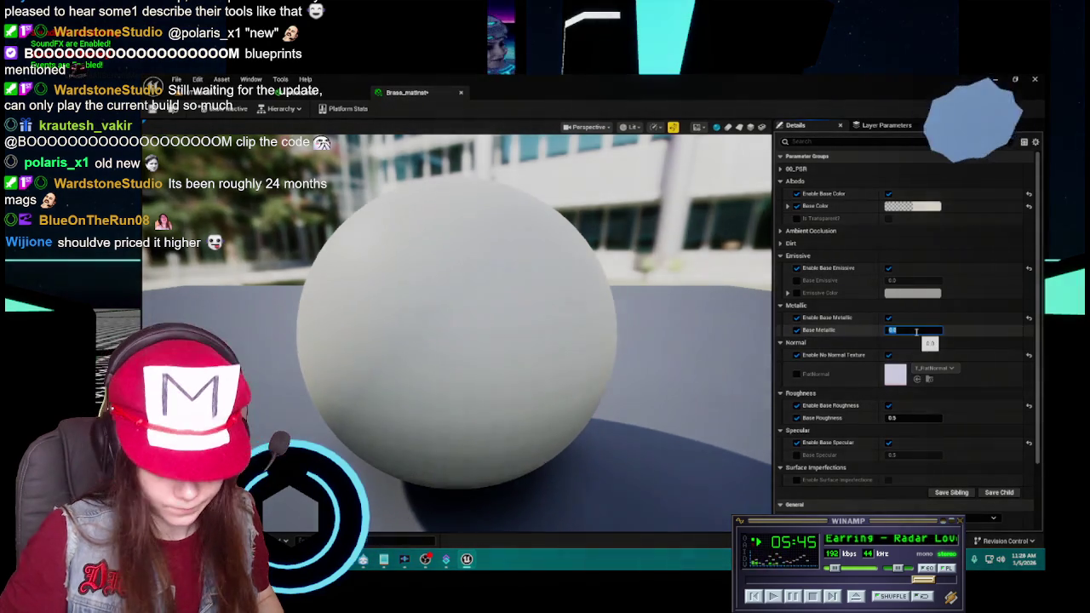
text(1)
key(Return)
drag(421, 247, 421, 247)
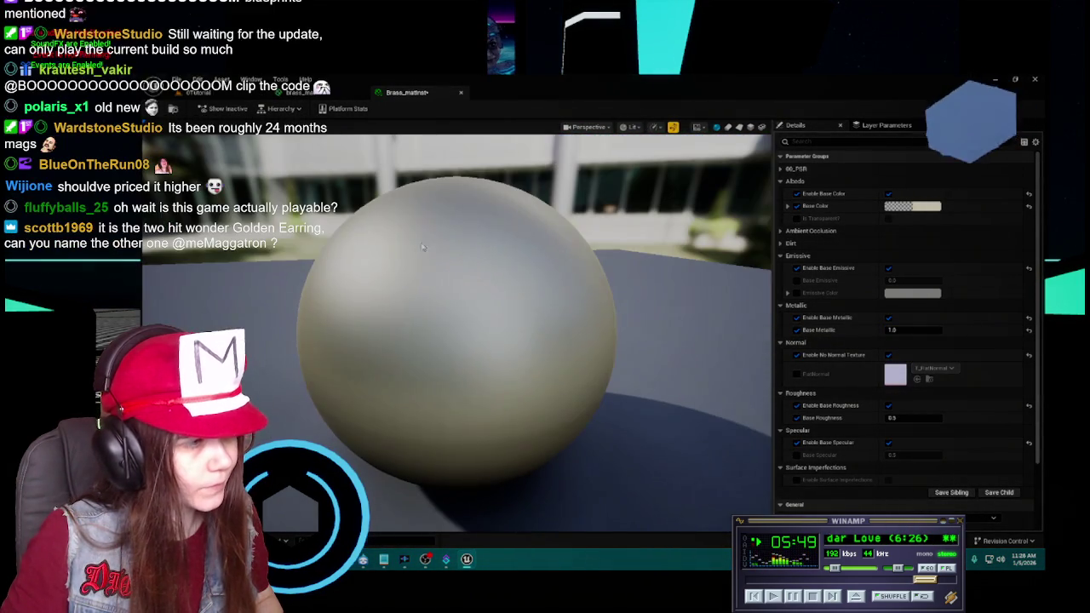
key(ctrl+s)
Close the brass_mat material editor.
click(444, 90)
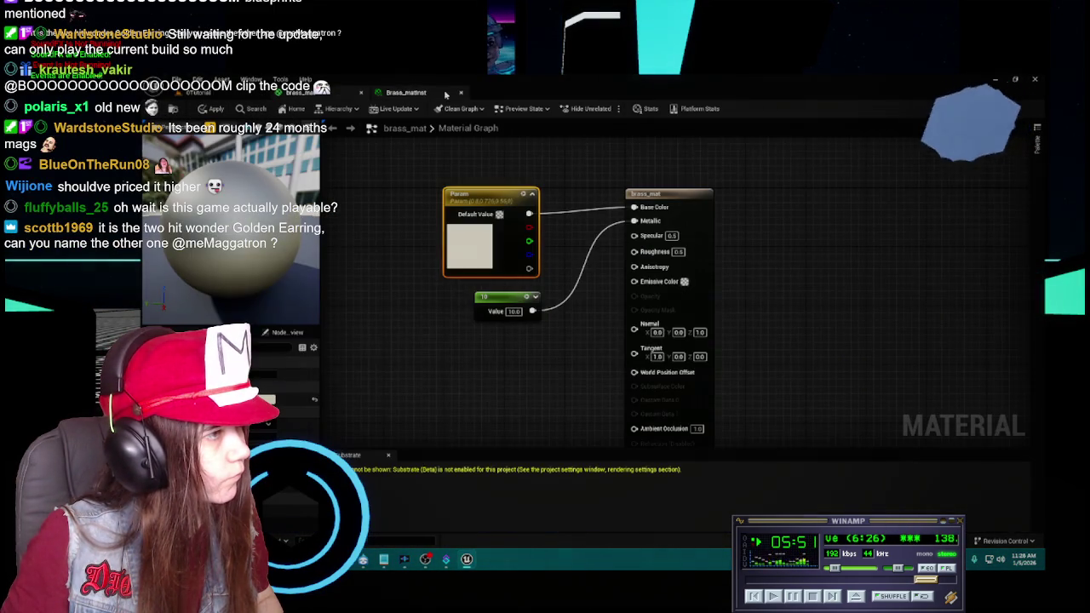
click(361, 91)
click(623, 336)
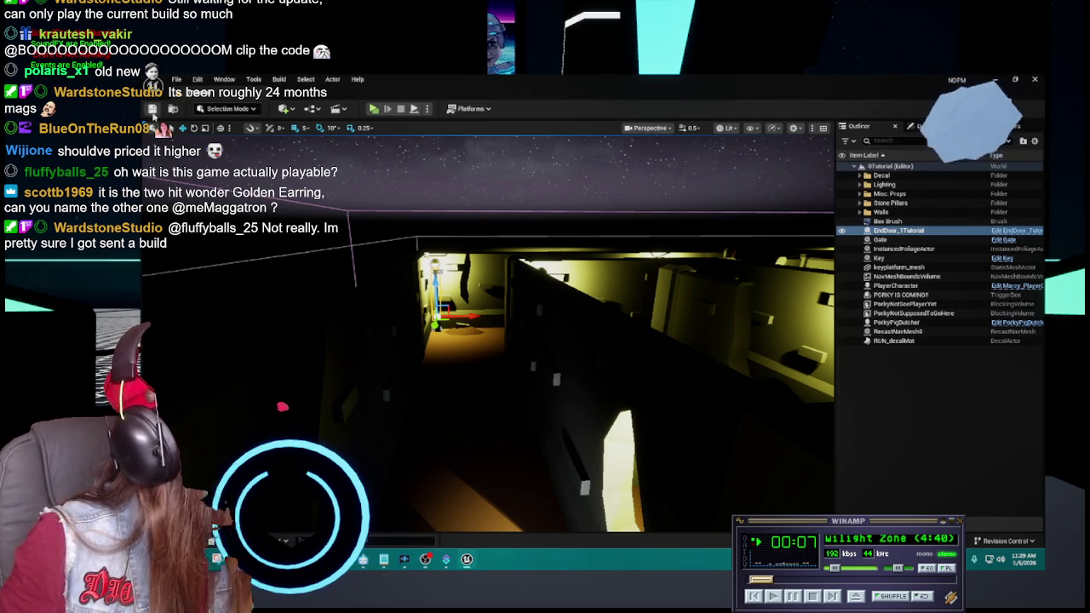
Reopen the Content Drawer on the Materials folder, now listing Brass_matinst.
scroll(565, 314, down, 3)
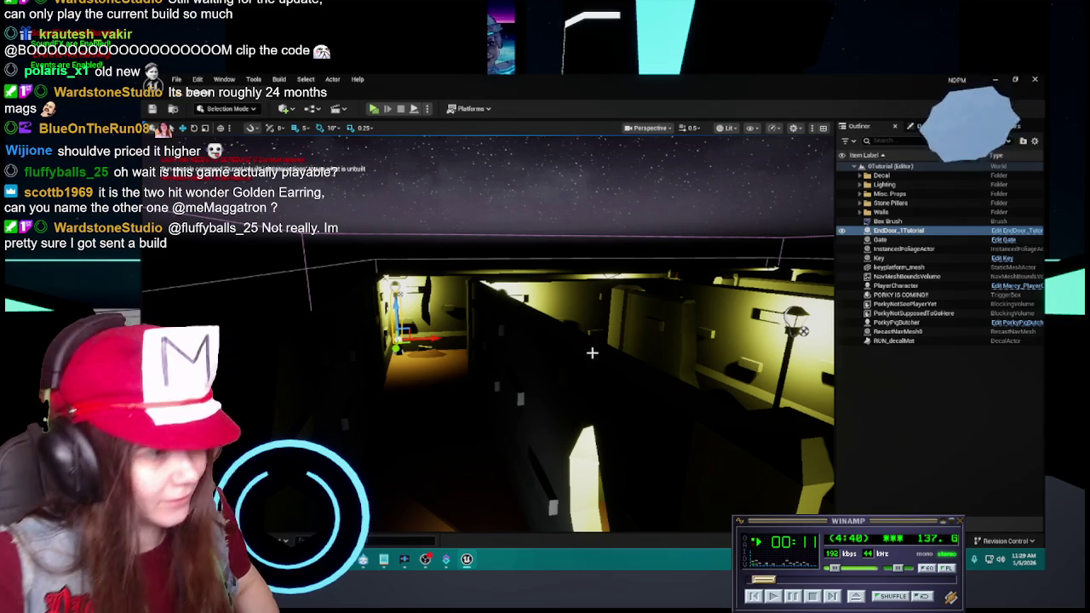
scroll(581, 337, up, 2)
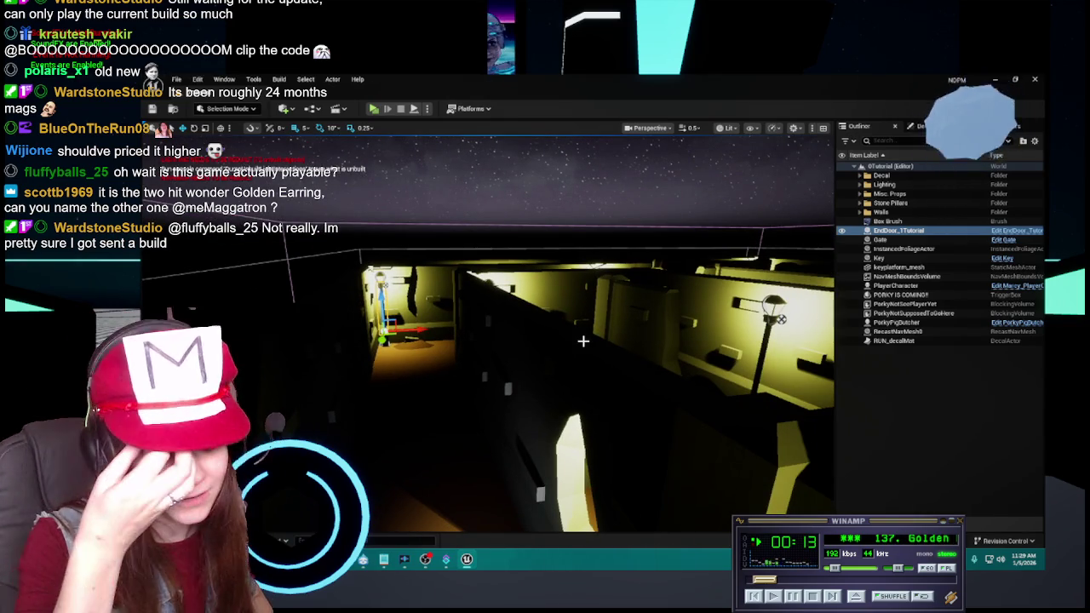
key(ctrl+space)
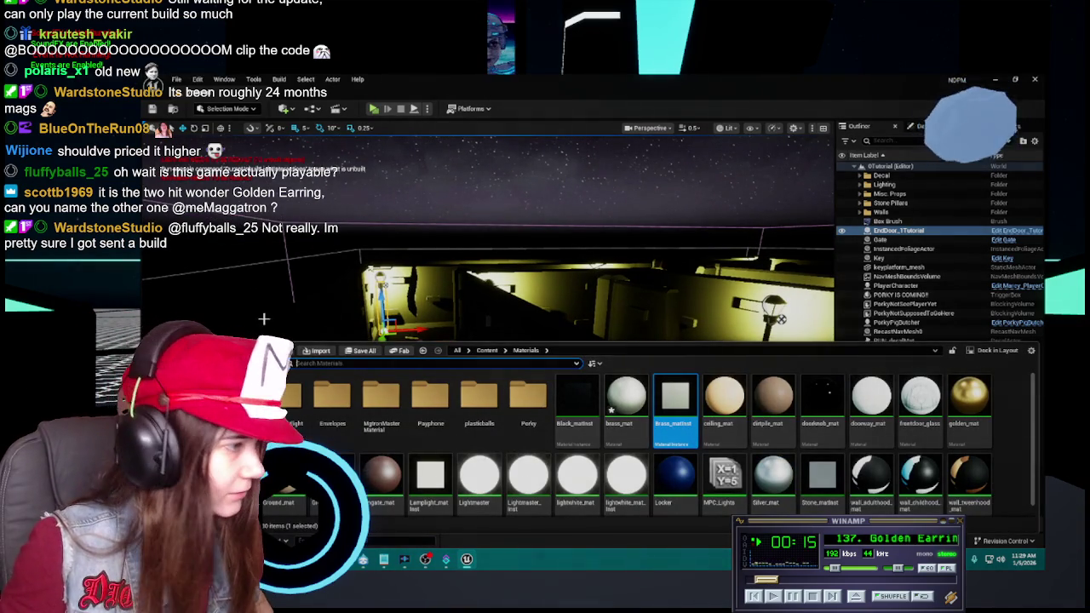
Save all content, then try deleting brass_mat and cancel because frontdoor_mesh and psych_desk reference it.
click(365, 351)
click(668, 420)
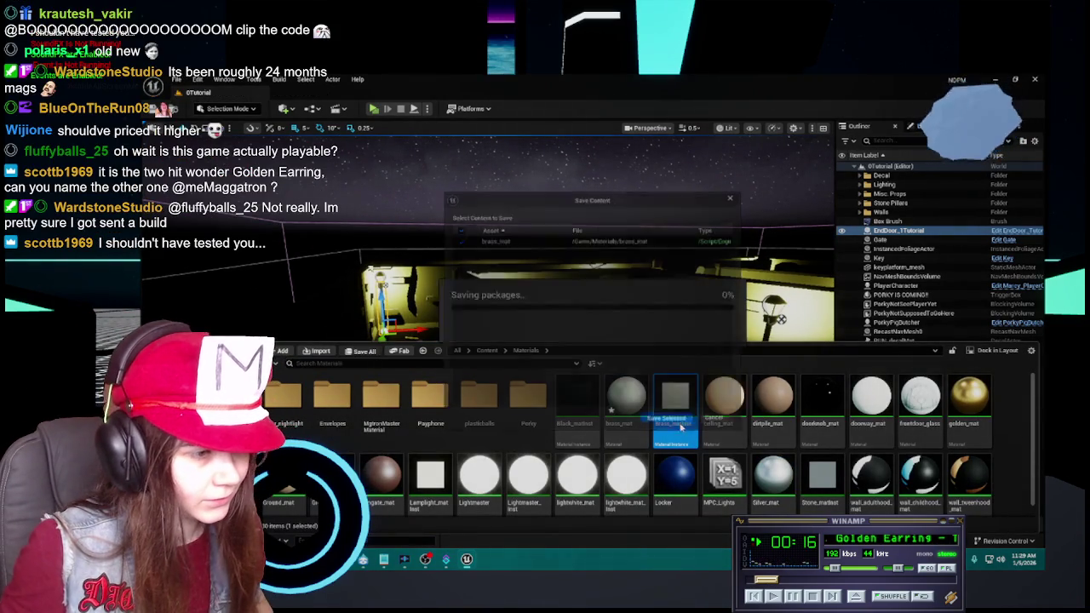
click(627, 417)
key(Delete)
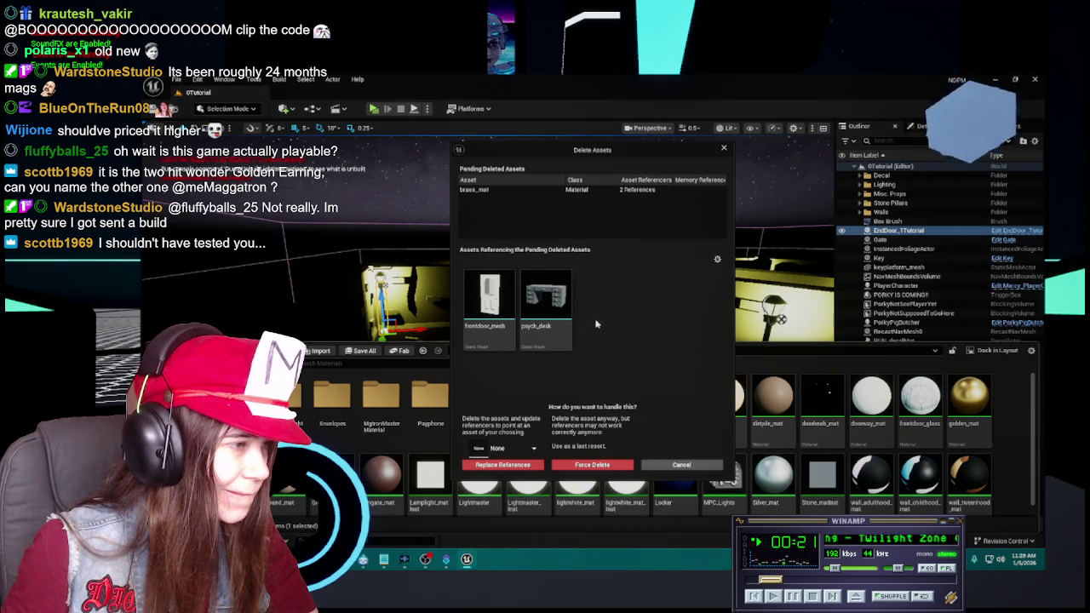
mouse_move(562, 331)
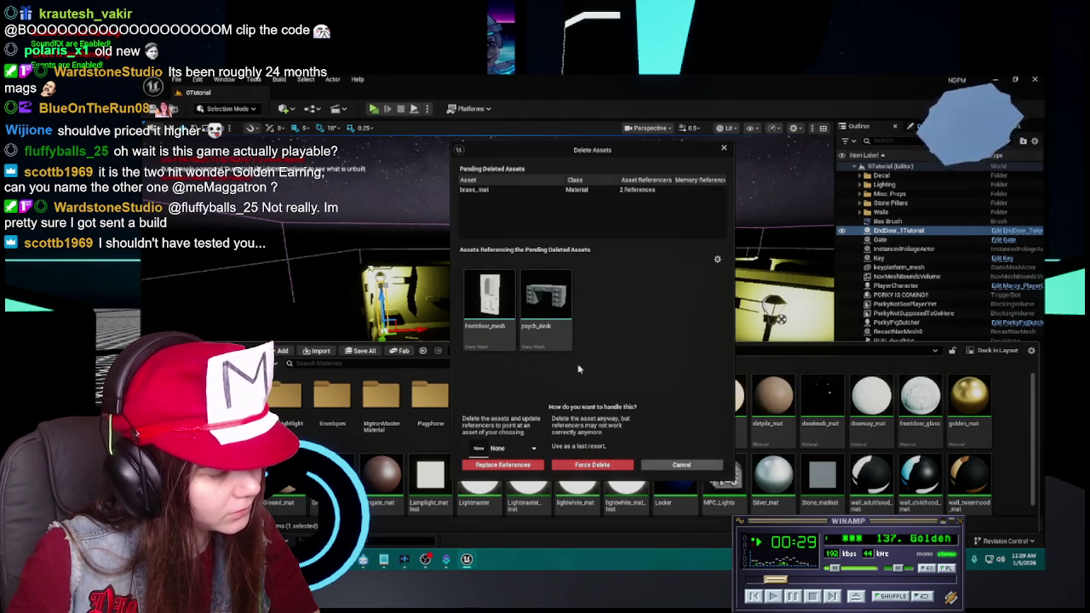
click(681, 464)
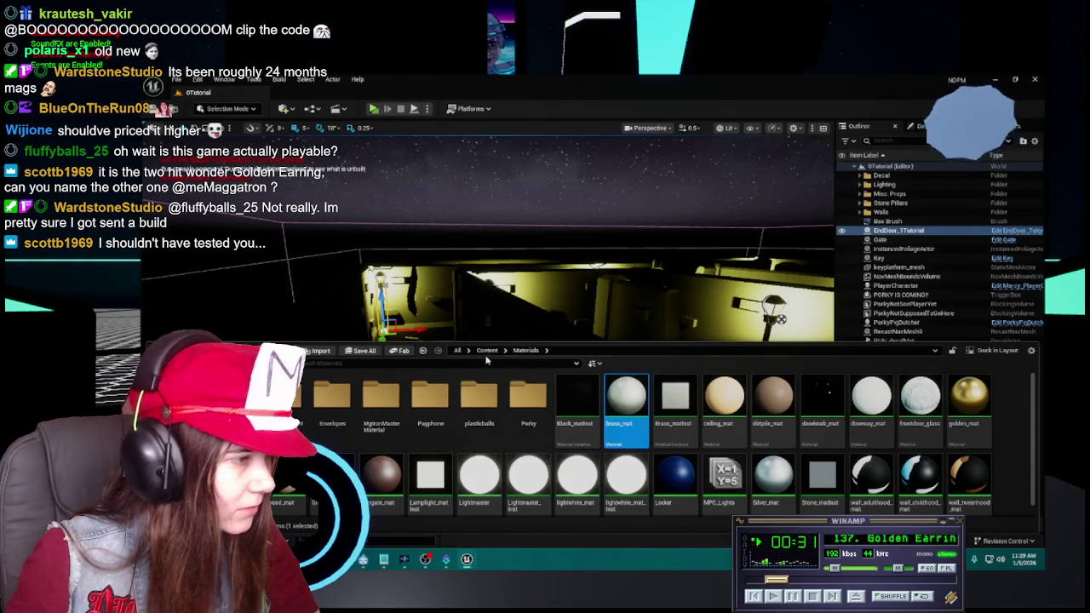
Open frontdoor_mesh and assign Brass_matinst to its third, metal material slot.
double_click(577, 399)
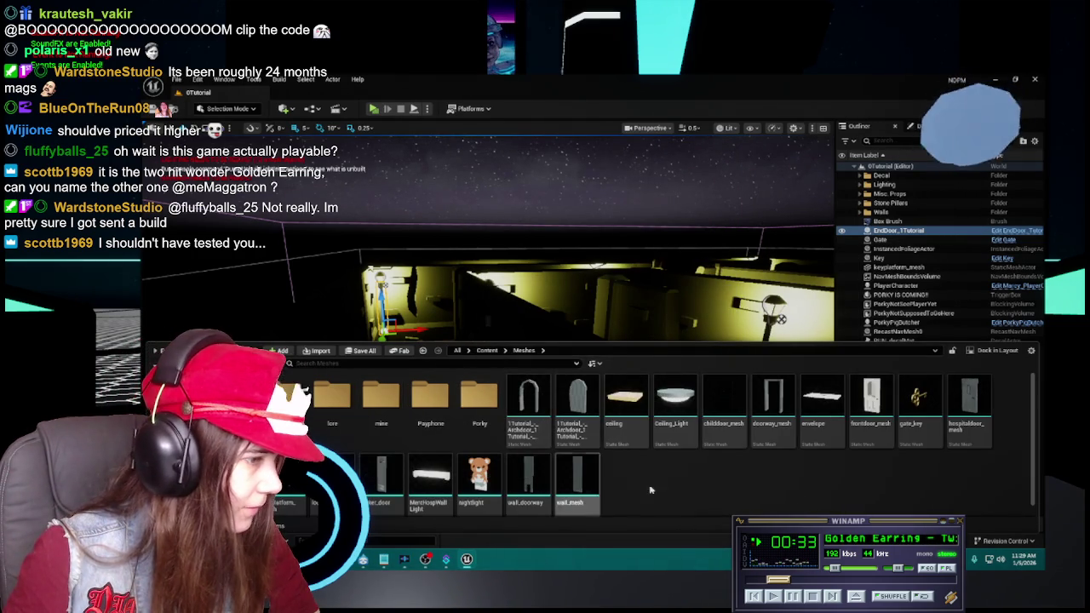
double_click(871, 399)
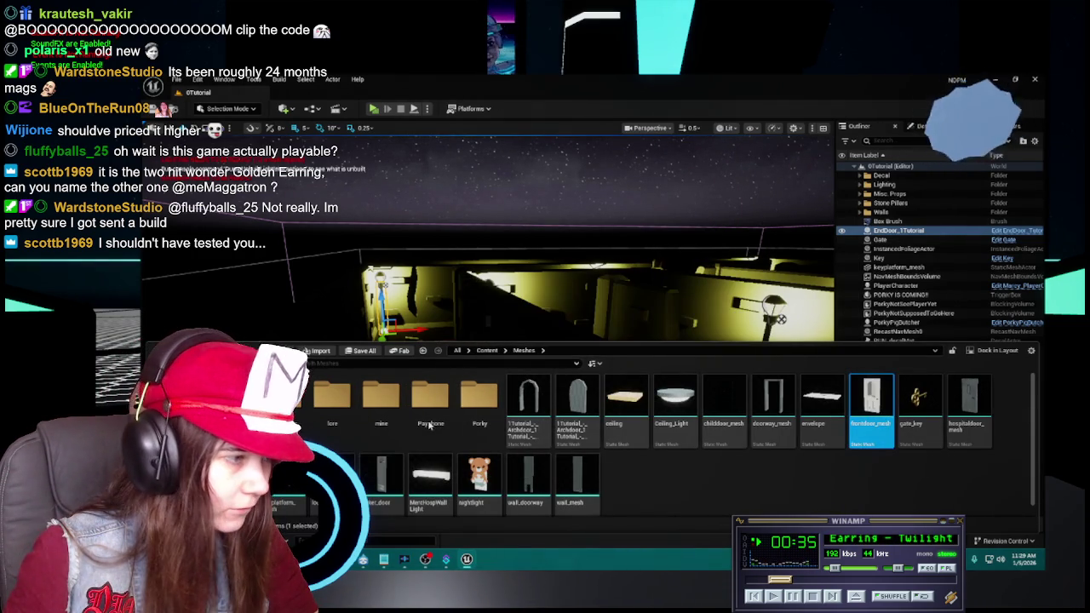
key(ctrl+space)
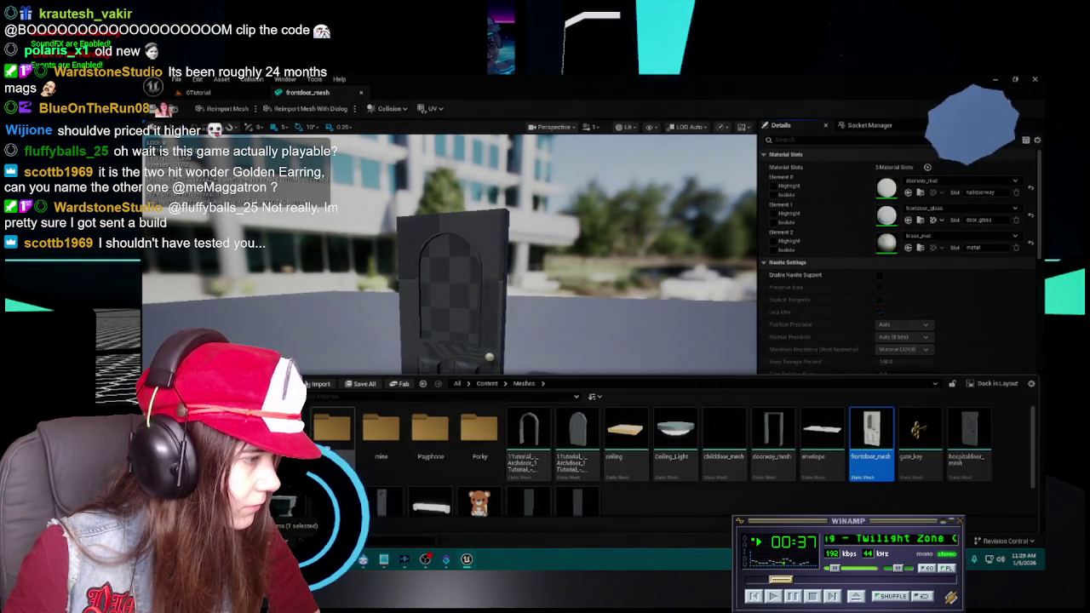
double_click(332, 425)
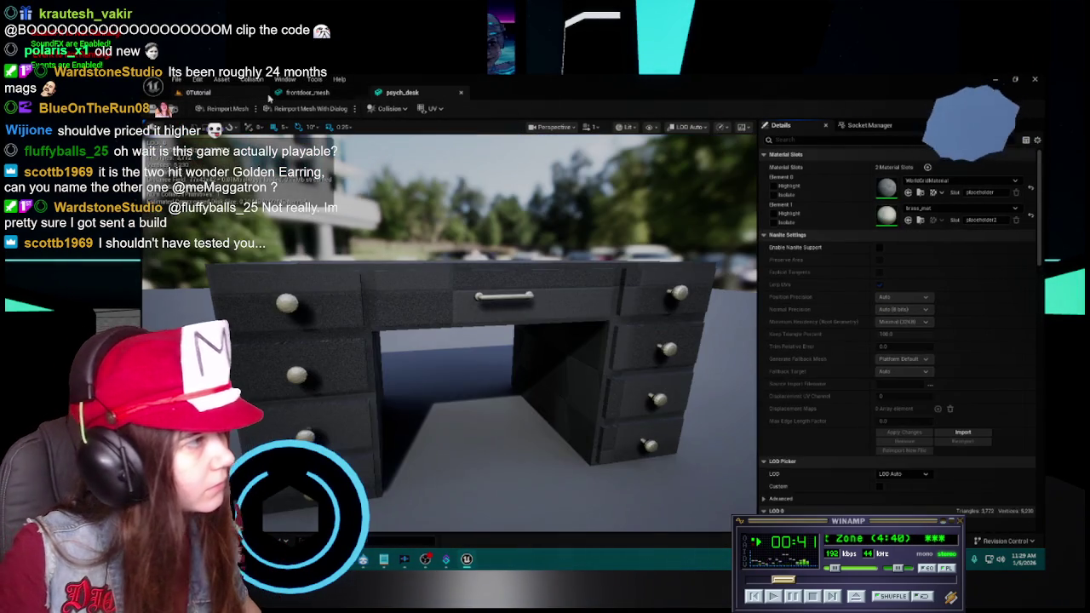
click(302, 92)
click(980, 235)
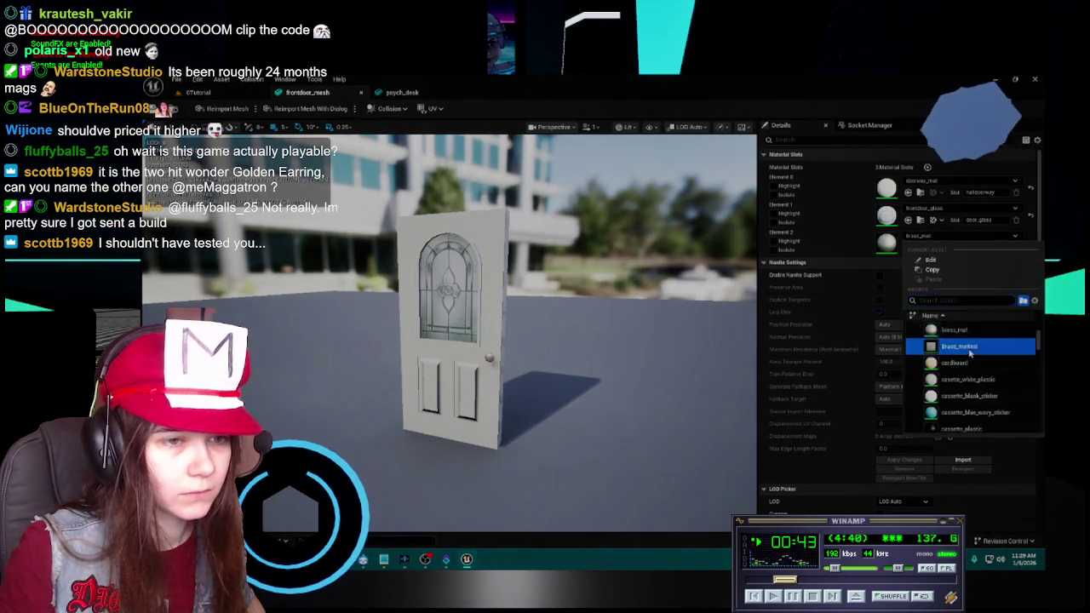
click(961, 347)
Assign Brass_matinst to psych_desk's second material slot and save both meshes.
click(402, 92)
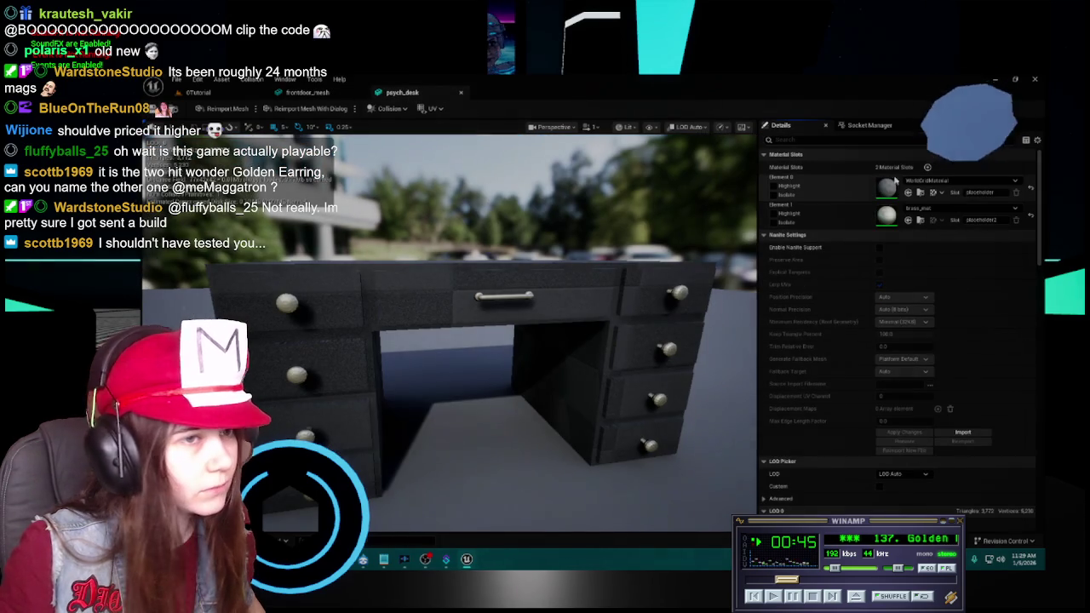
click(962, 208)
click(950, 304)
click(152, 109)
click(306, 92)
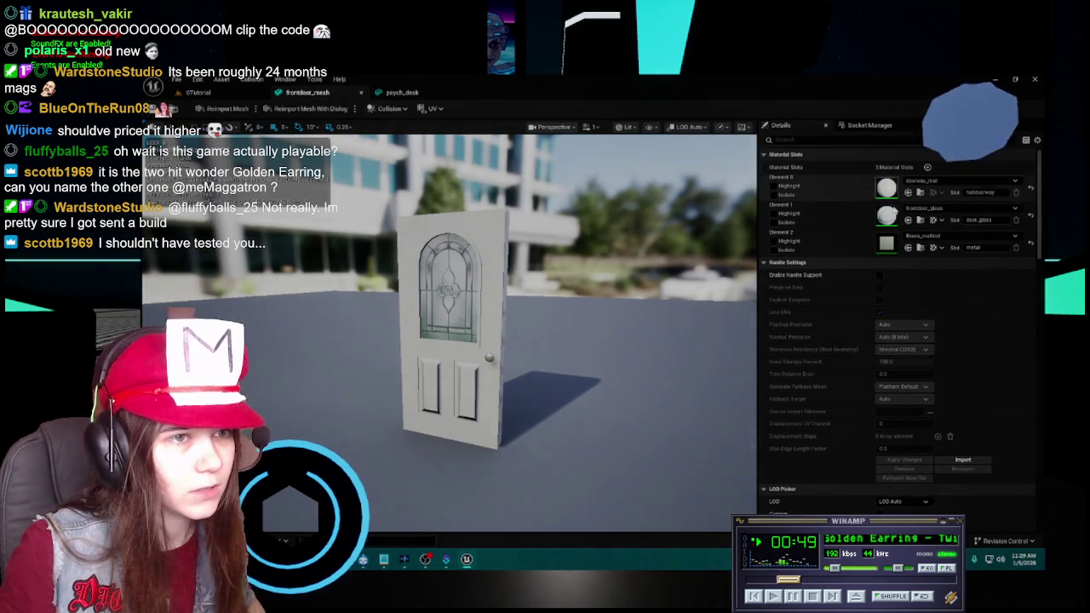
Close the psych_desk editor and return to the level viewport.
click(402, 92)
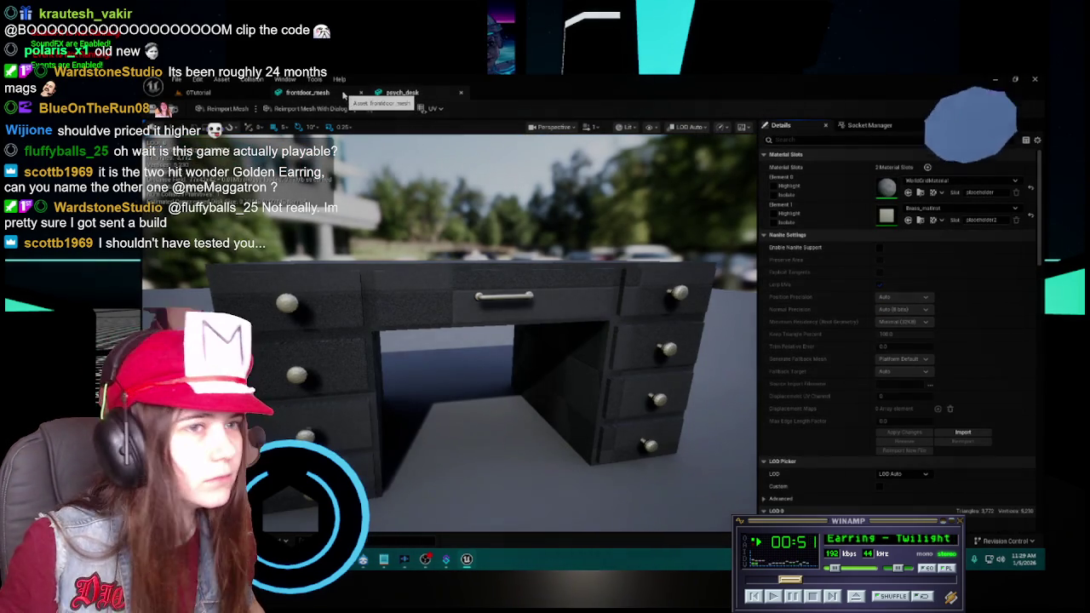
click(461, 93)
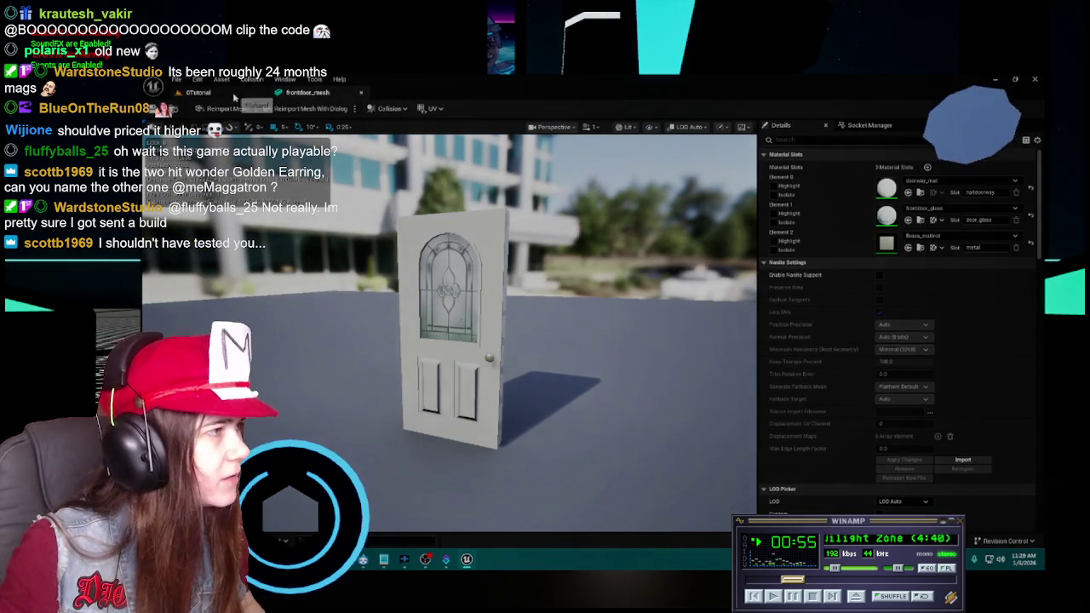
click(234, 95)
drag(545, 384, 507, 392)
key(ctrl+space)
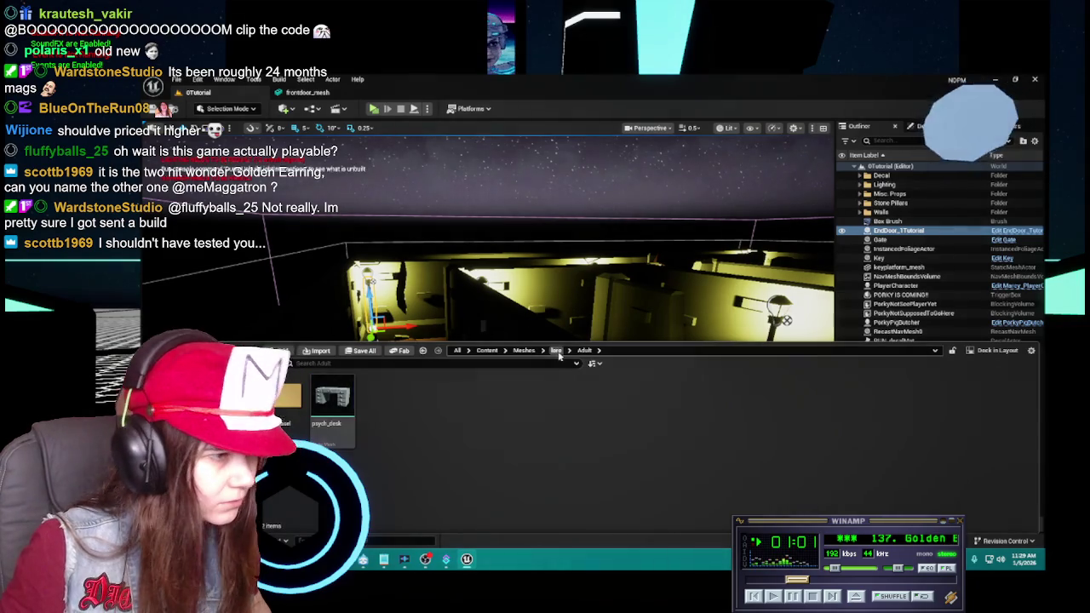
Reopen frontdoor_mesh and open its doorway_mat material from the first slot in the material editor.
click(555, 350)
click(524, 350)
double_click(871, 396)
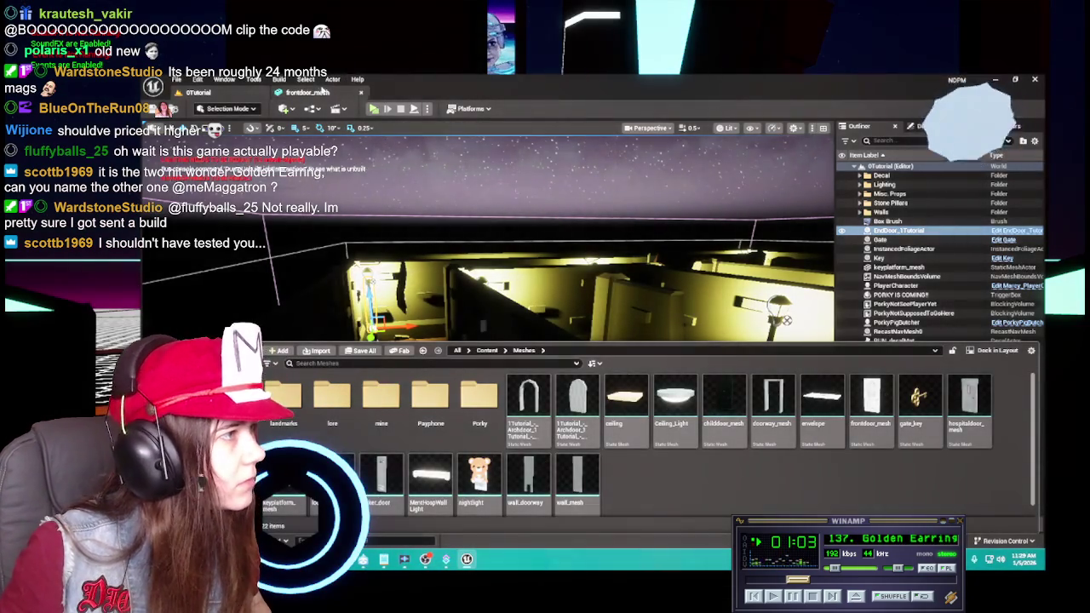
click(944, 182)
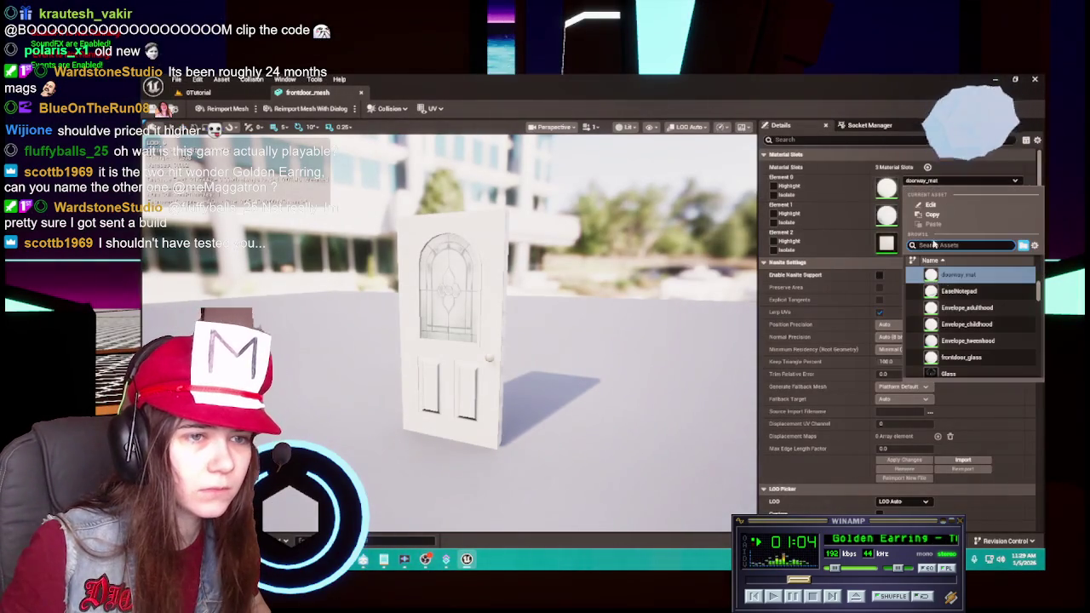
click(959, 198)
click(920, 193)
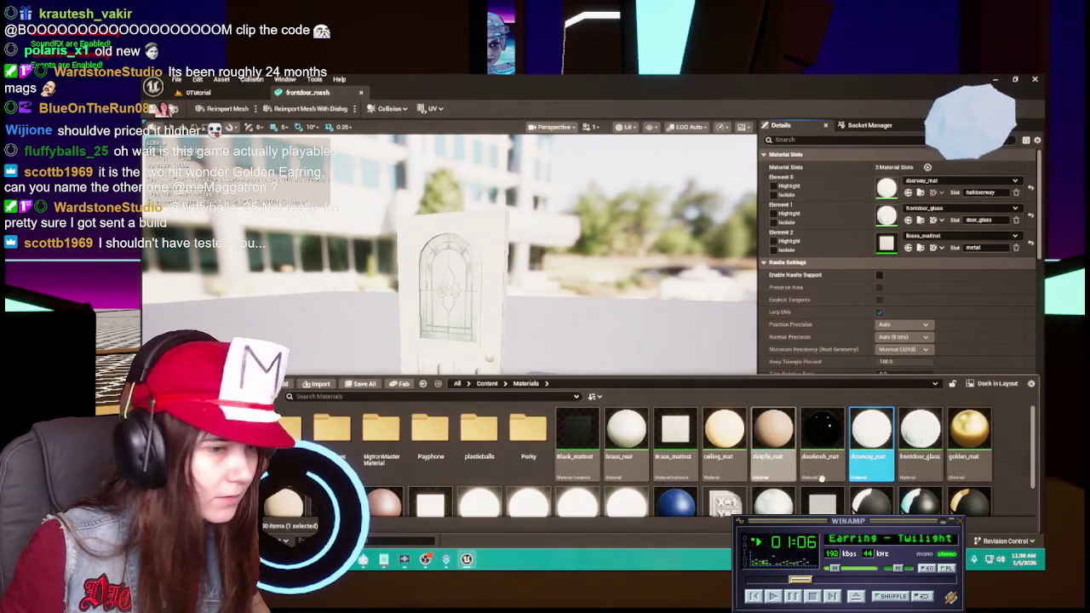
double_click(871, 430)
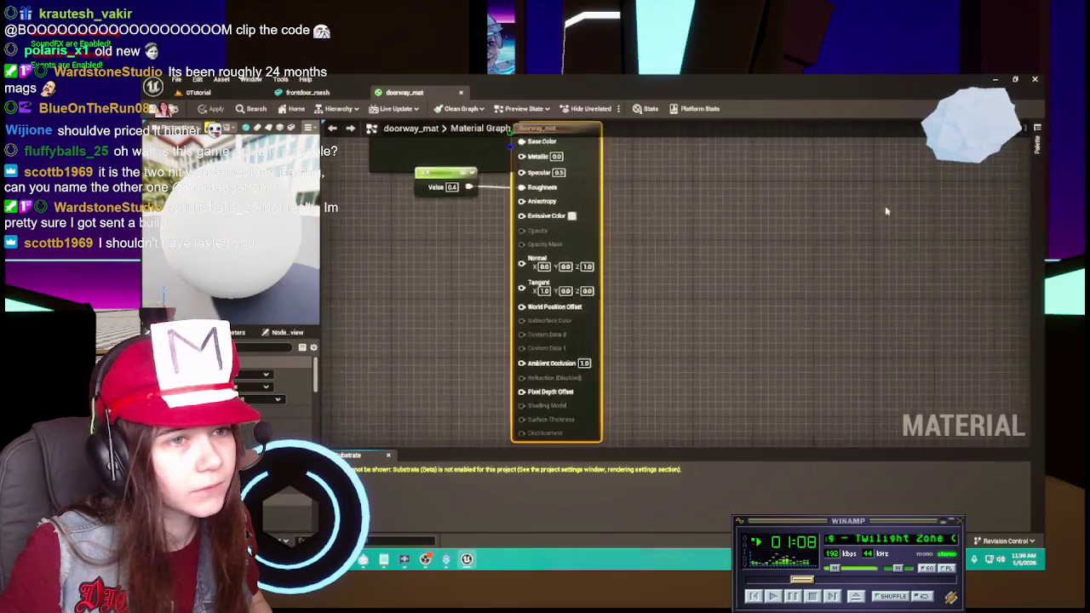
Open frontdoor_glass in the material editor and pan its graph.
click(240, 100)
key(ctrl+space)
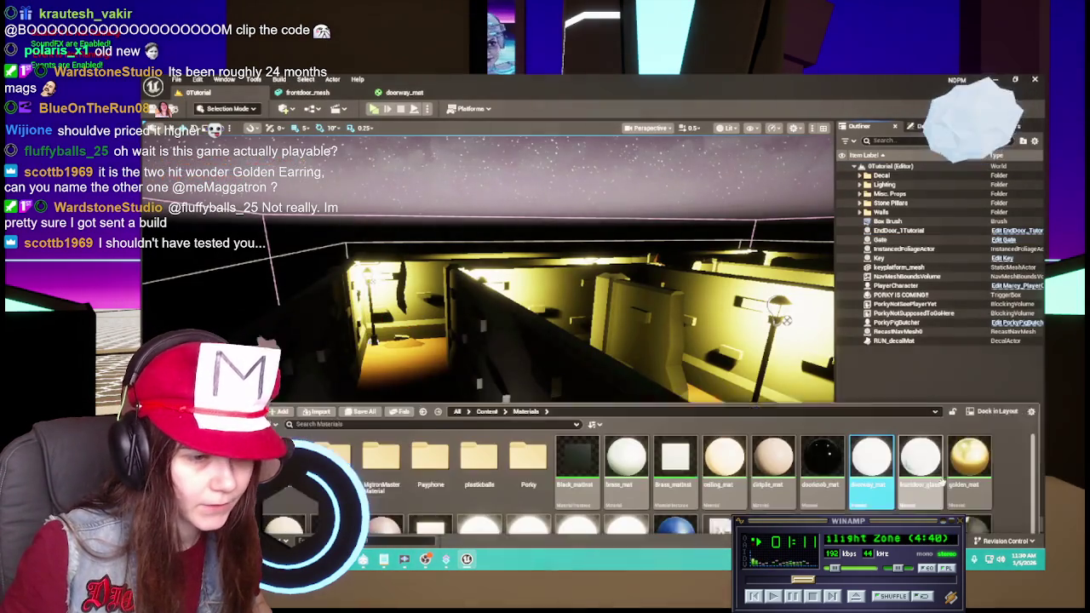
key(Return)
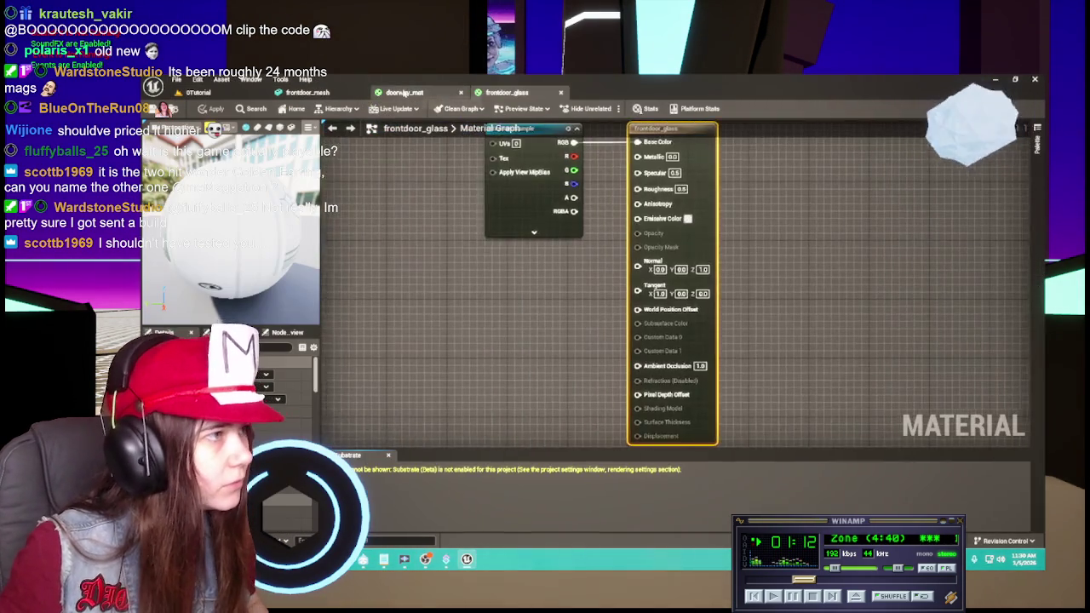
drag(543, 299, 542, 345)
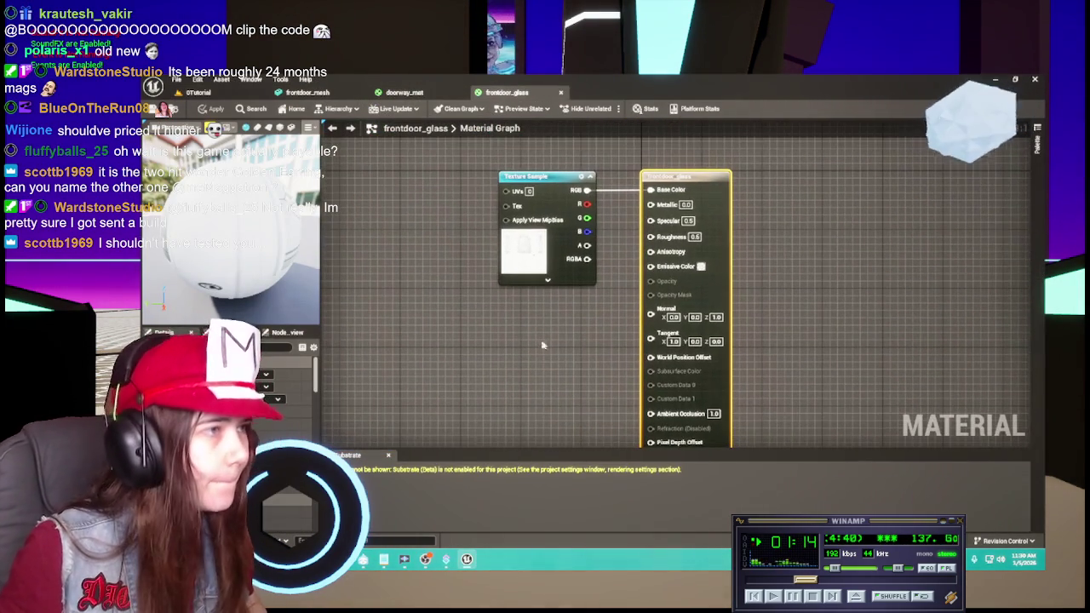
In doorway_mat, move the 0.4 Value and white Constant nodes closer to the output.
click(405, 92)
mouse_move(552, 178)
mouse_down()
mouse_move(520, 202)
mouse_move(494, 314)
mouse_up()
drag(554, 205, 443, 201)
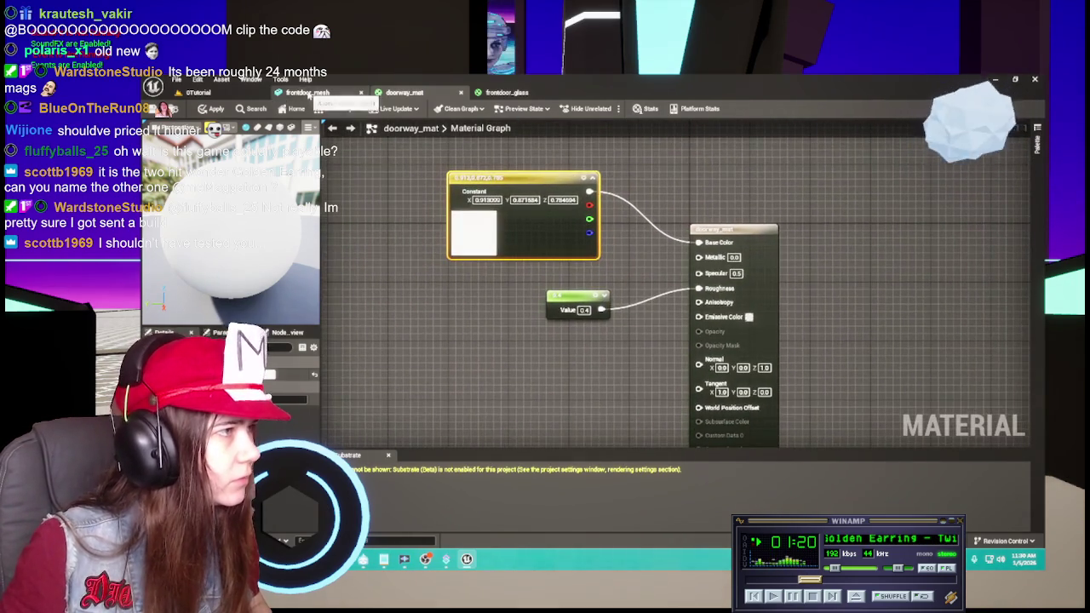
click(307, 92)
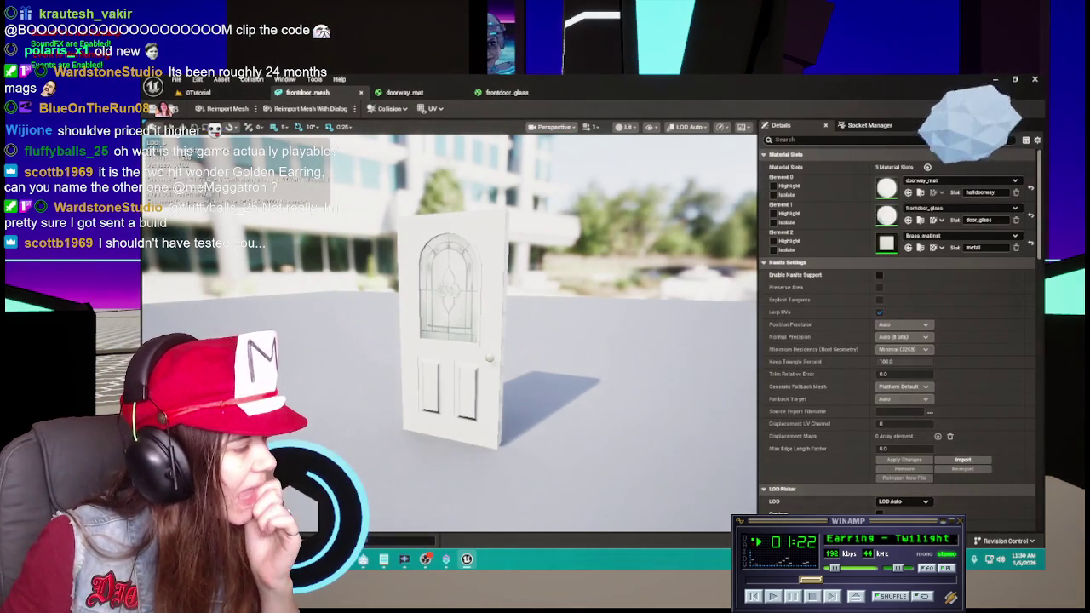
Duplicate Brass_matinst as Doorway_matinst and open it.
key(ctrl+space)
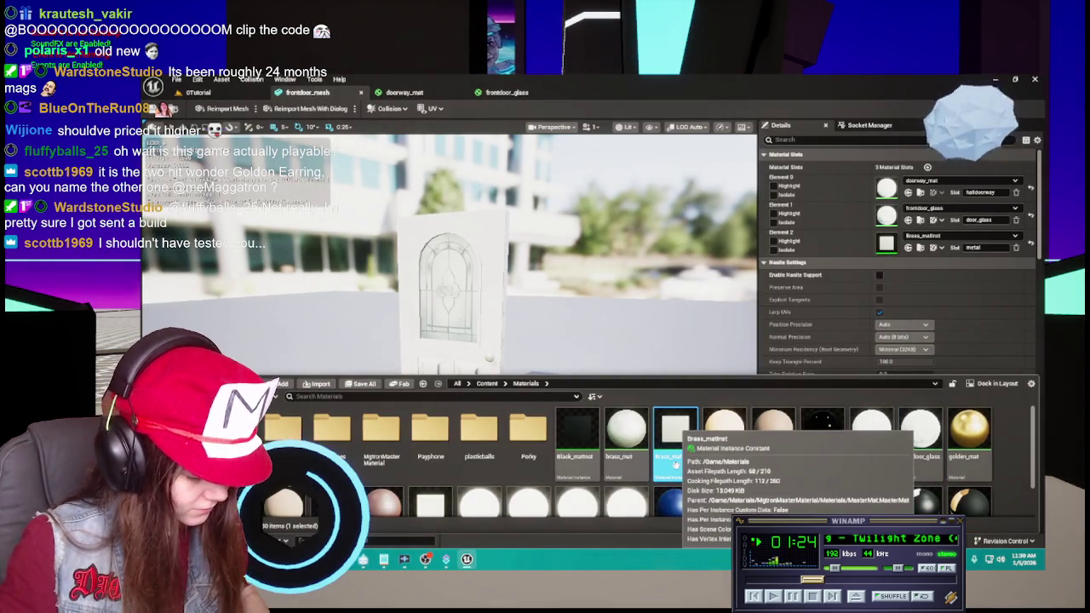
key(ctrl+d)
key(BackSpace)
text(Doorway_)
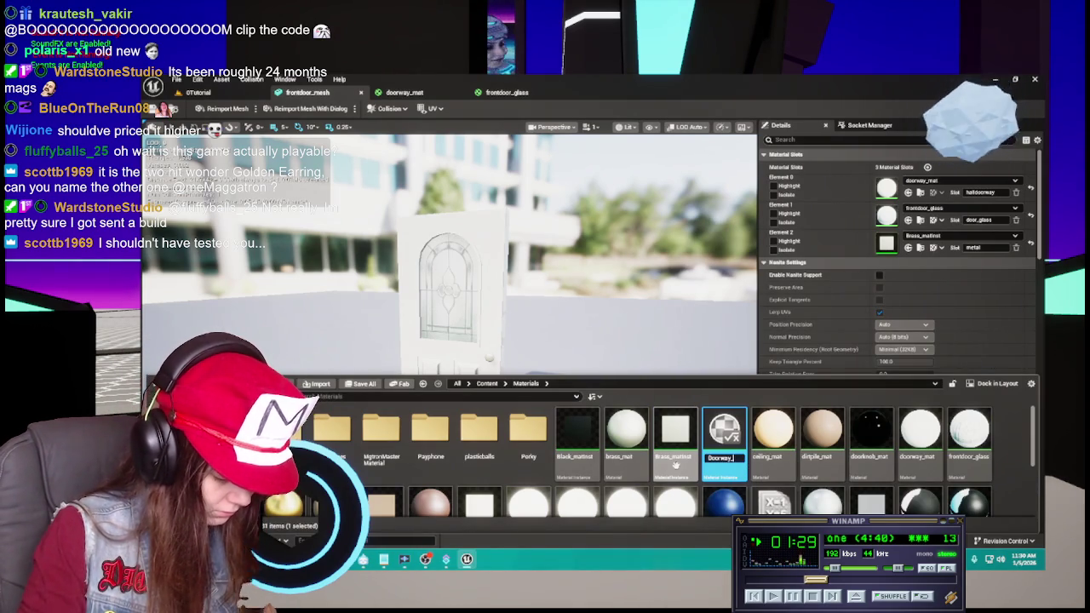
text(matinst)
key(Return)
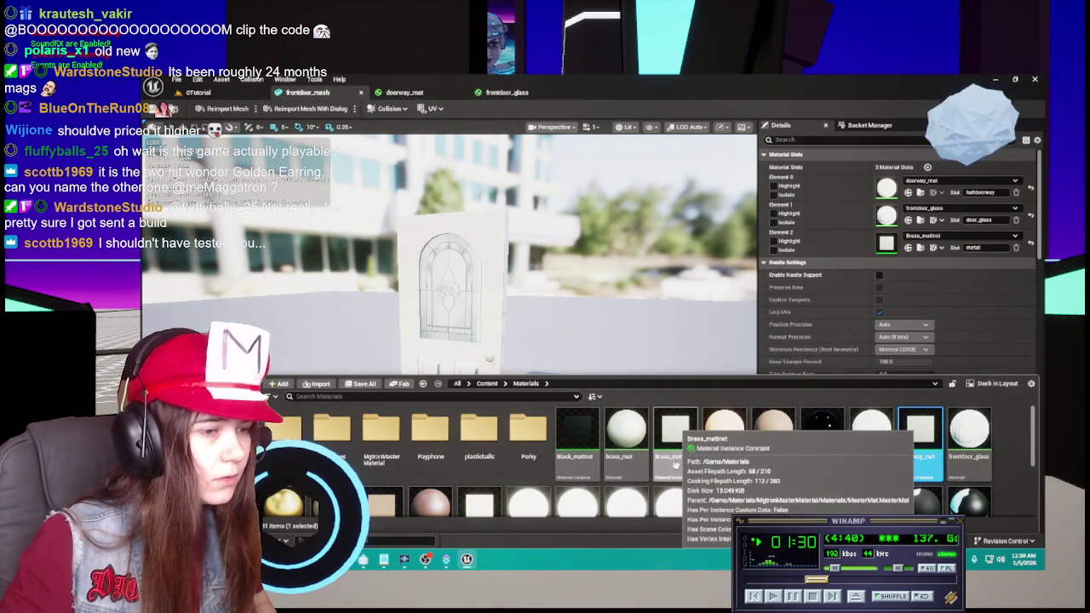
key(Return)
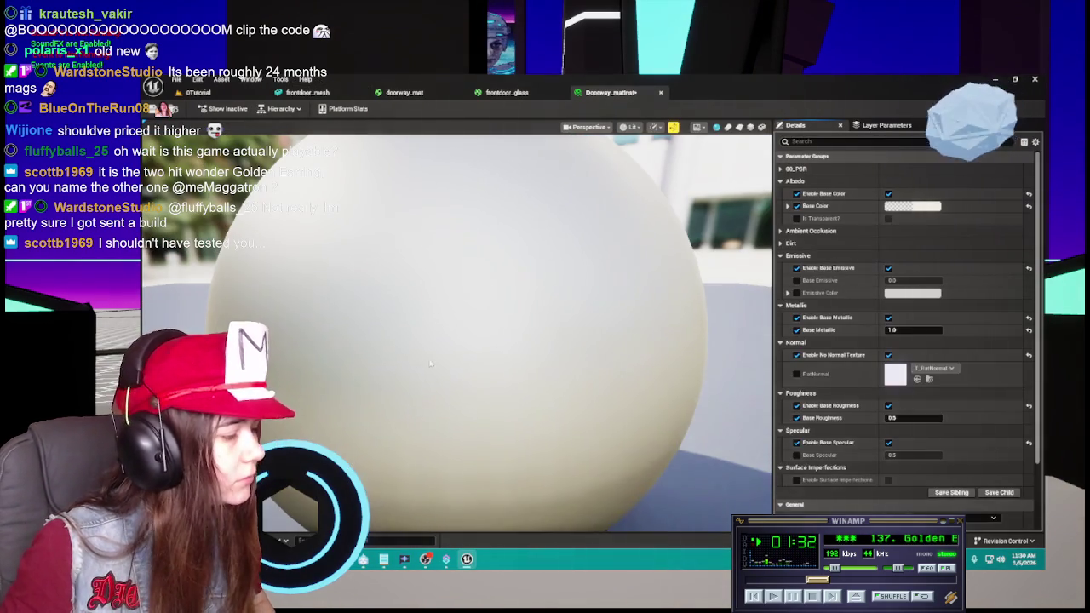
Duplicate Doorway_matinst into a new instance and clear its name.
key(ctrl+space)
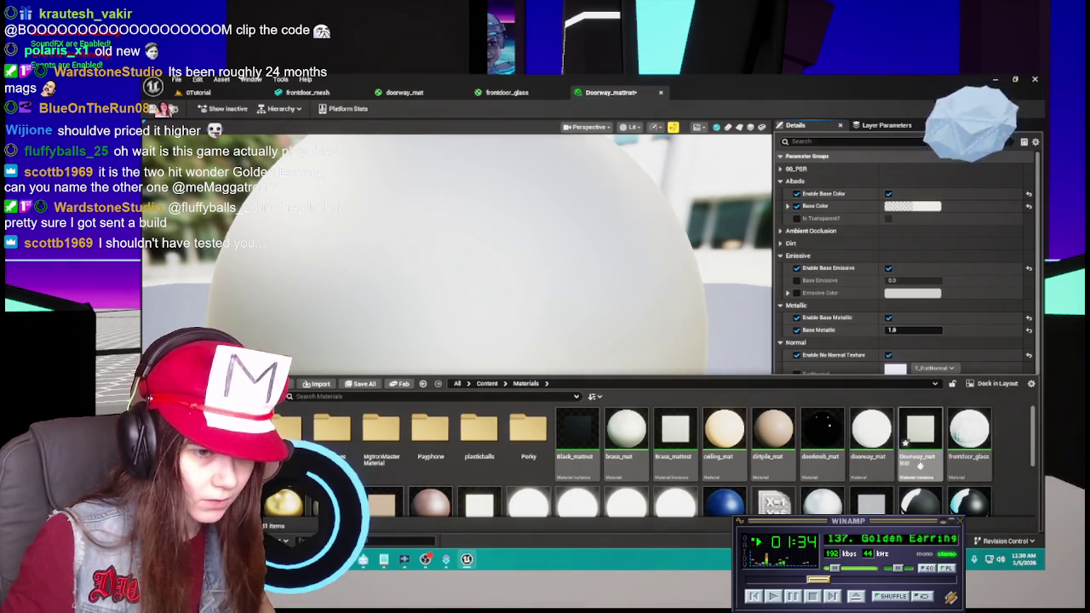
click(919, 464)
key(ctrl+d)
key(BackSpace)
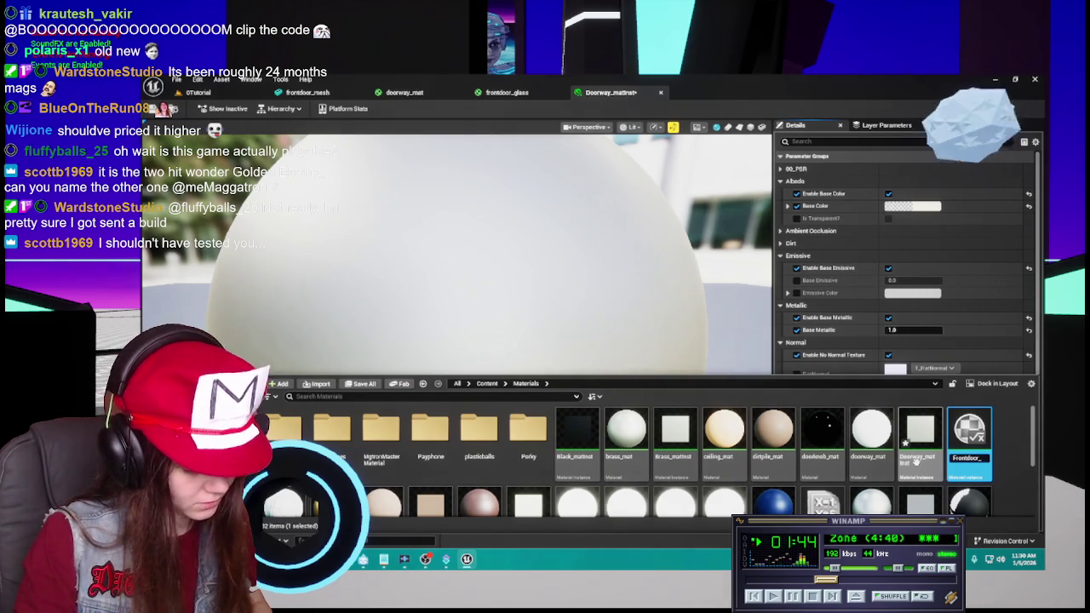
Name the new instance Frontdoor_Glass_Inst, then bring the doorway_mat graph back up.
text(loor_Glass)
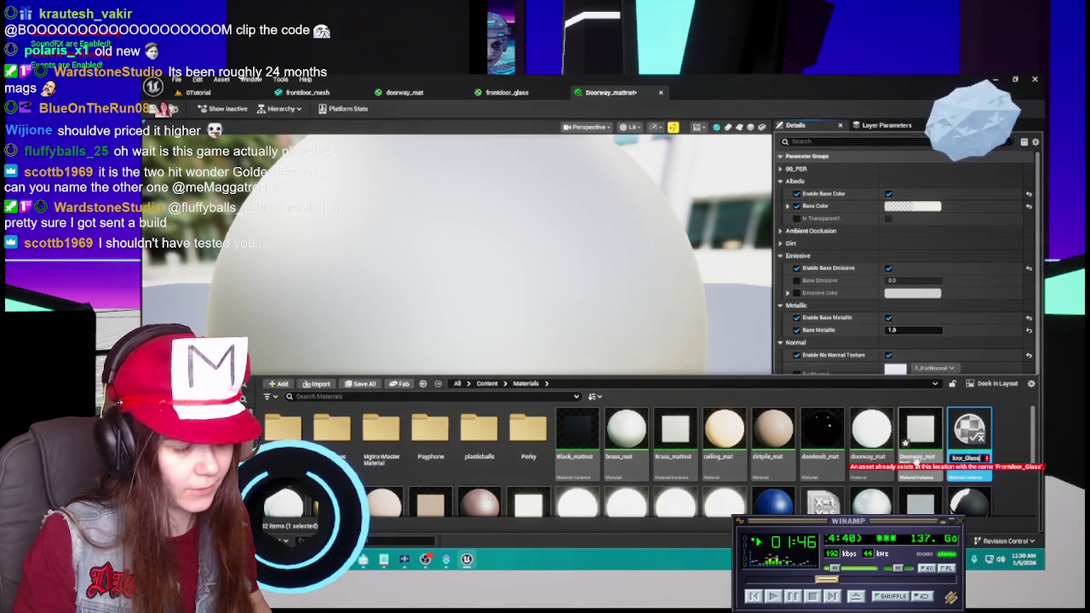
text(_Inst)
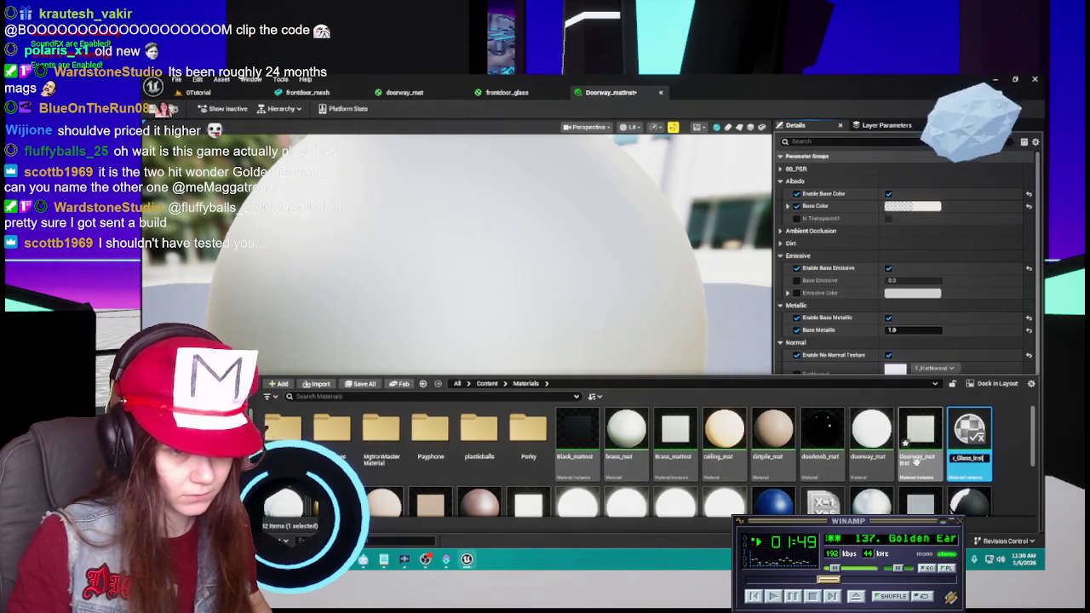
key(Return)
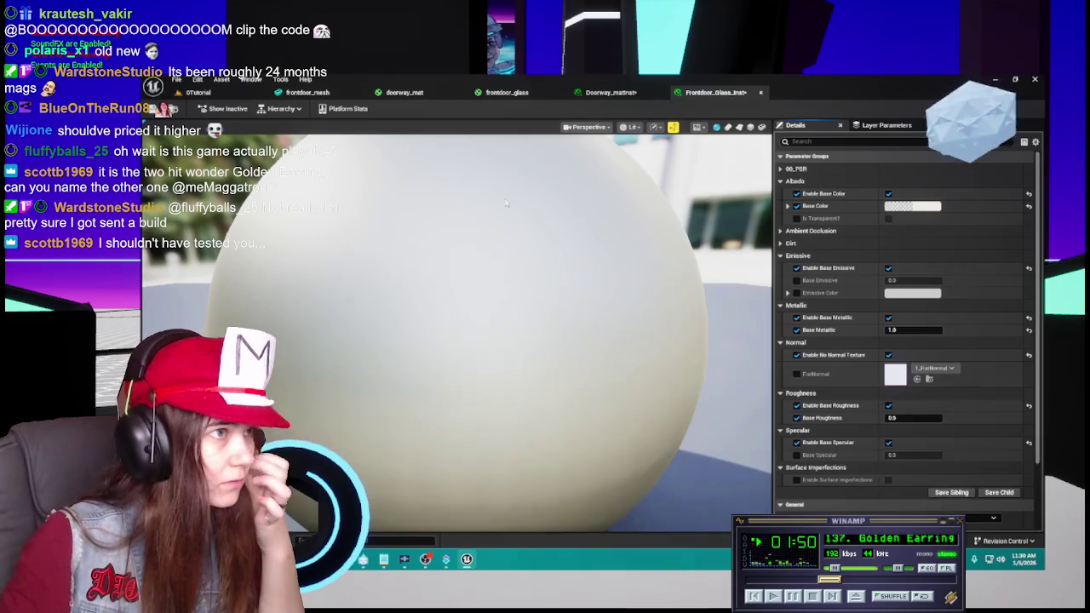
click(611, 93)
drag(515, 102, 588, 93)
click(403, 92)
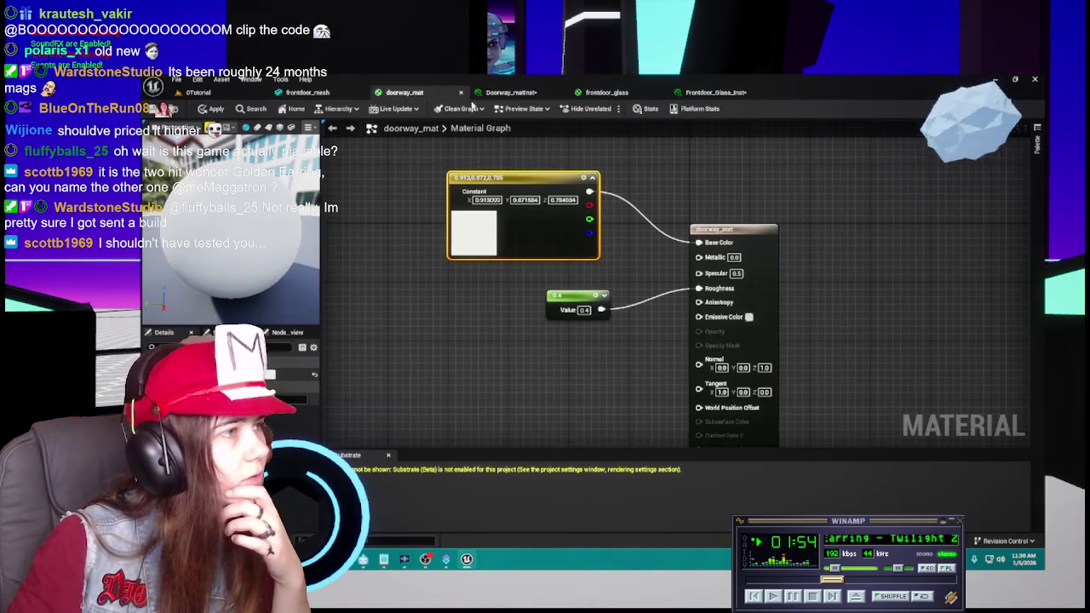
Copy doorway_mat's off-white Constant colour into Doorway_matInst's Base Color.
double_click(473, 234)
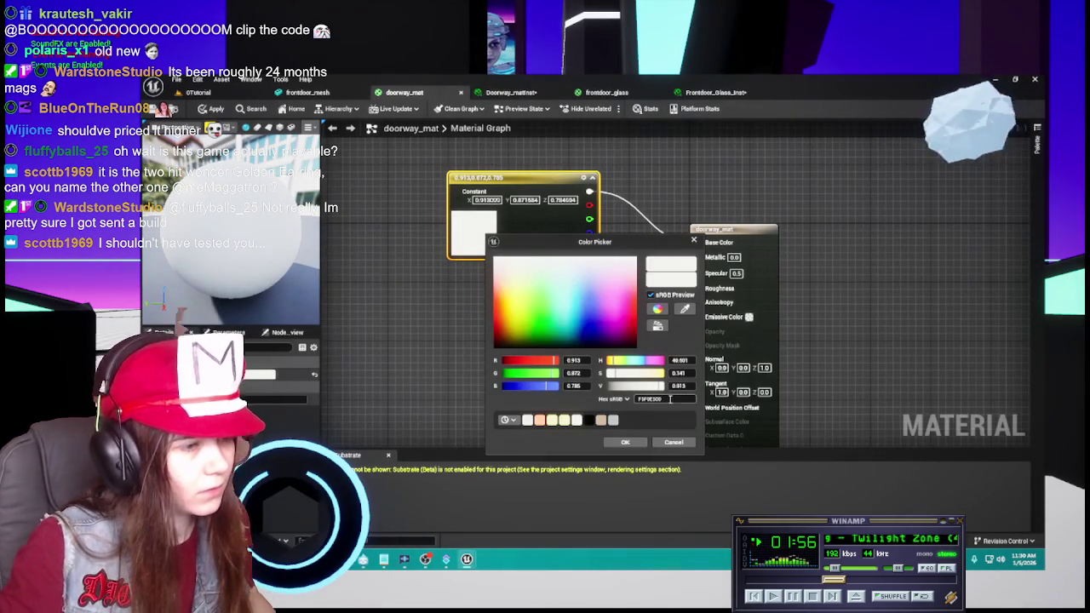
click(674, 442)
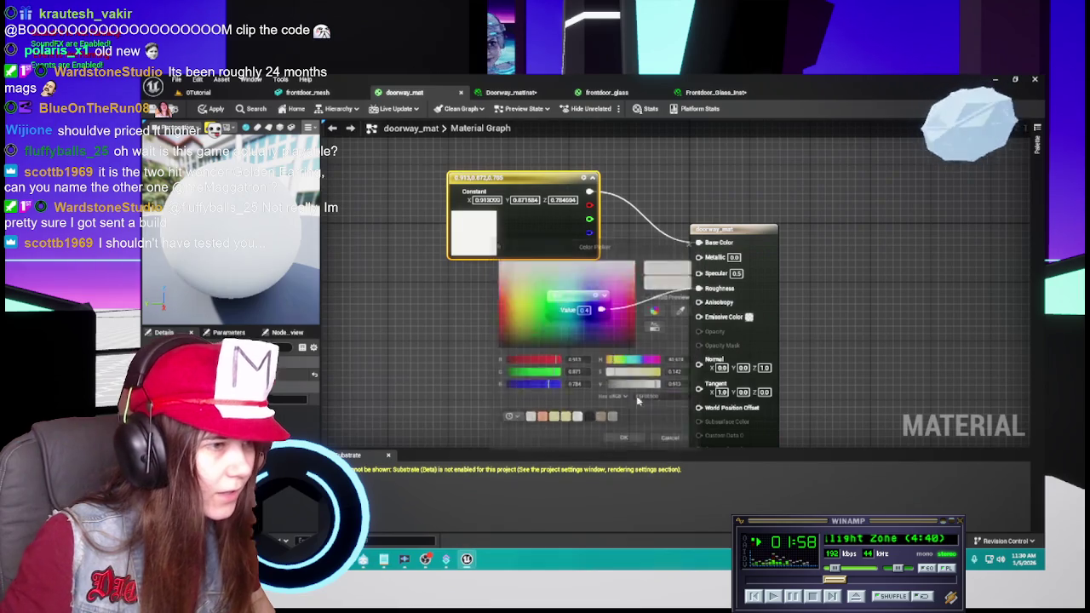
click(562, 295)
click(510, 92)
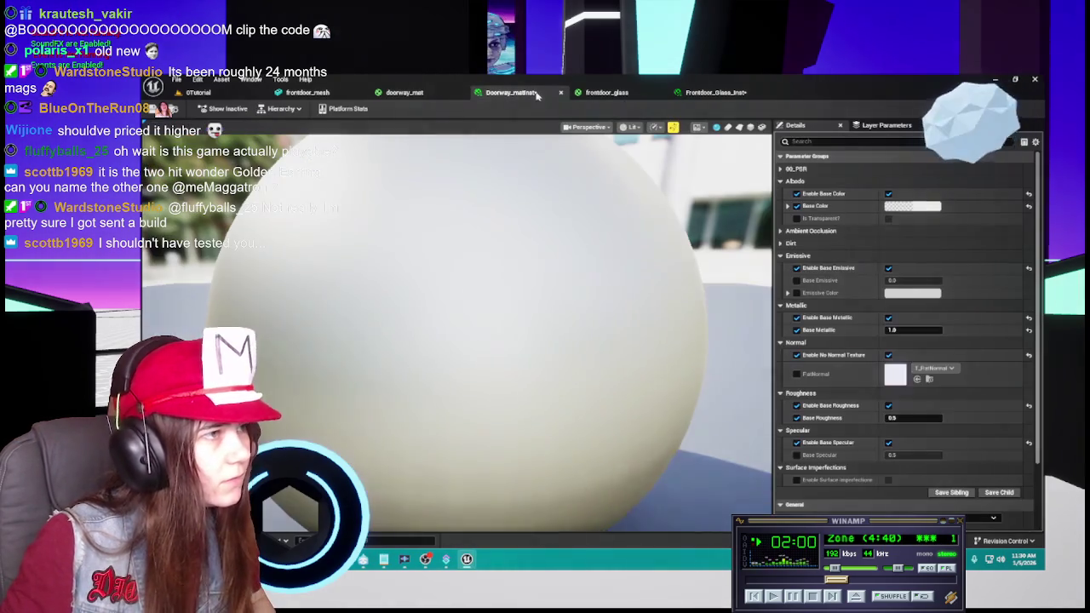
click(911, 206)
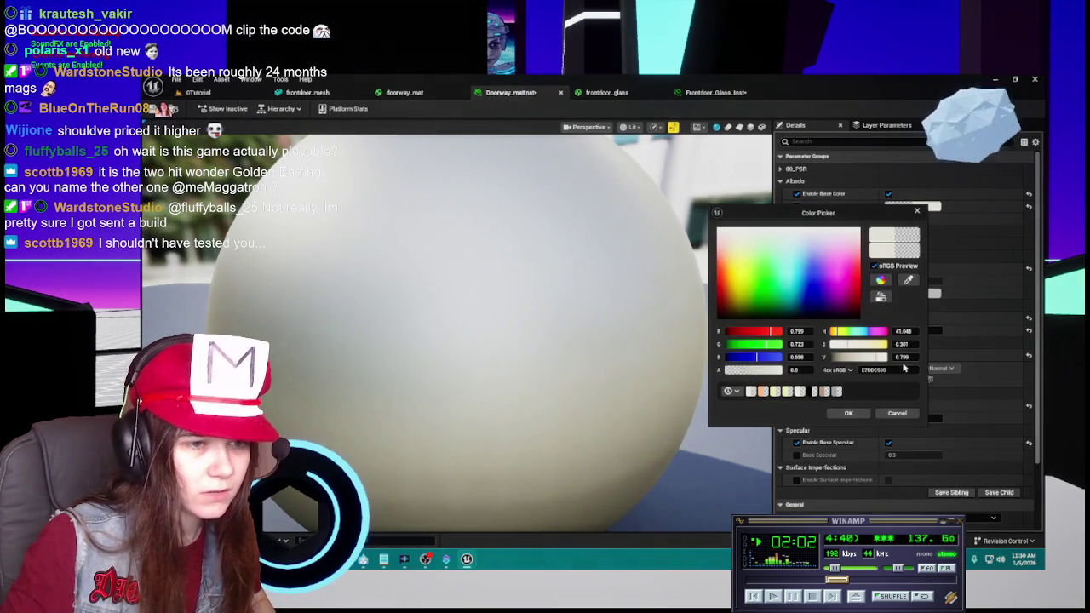
key(Return)
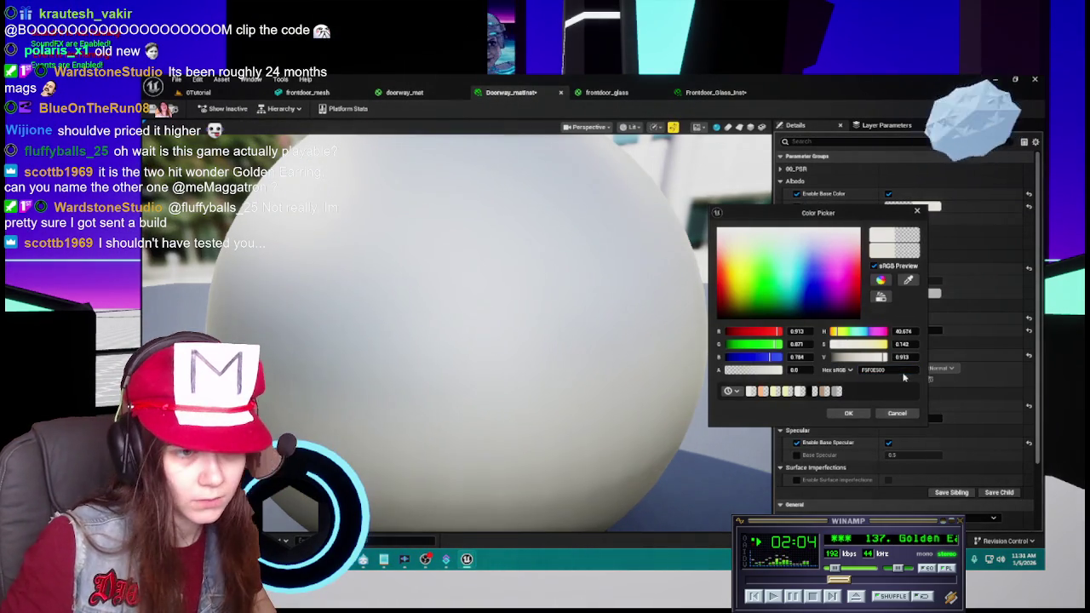
click(849, 413)
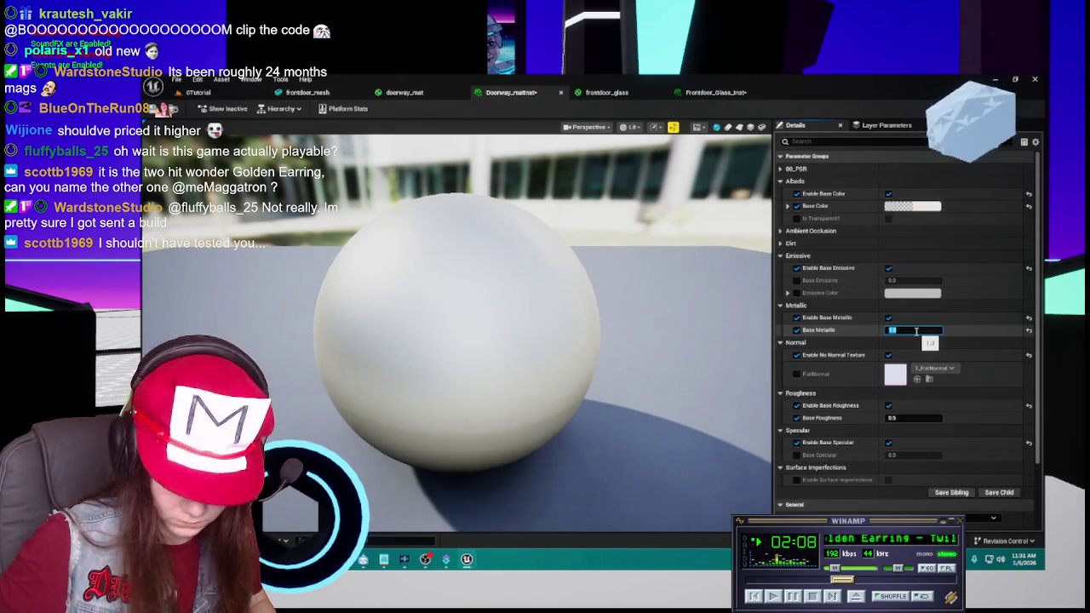
Set Doorway_matInst's Base Roughness to 0.4 to match doorway_mat, then apply doorway_mat.
click(417, 94)
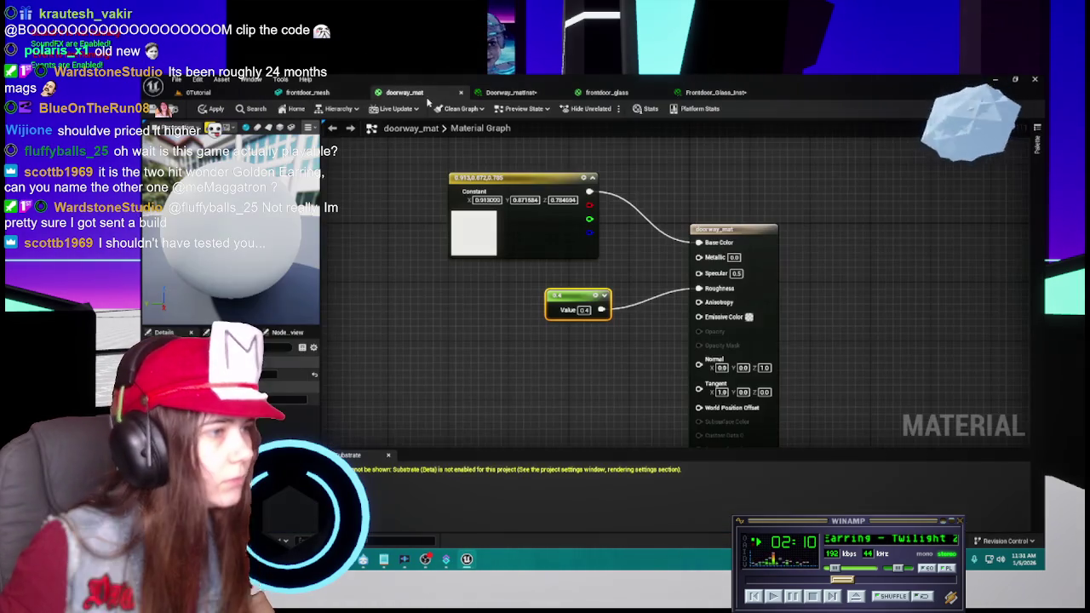
click(511, 92)
click(430, 94)
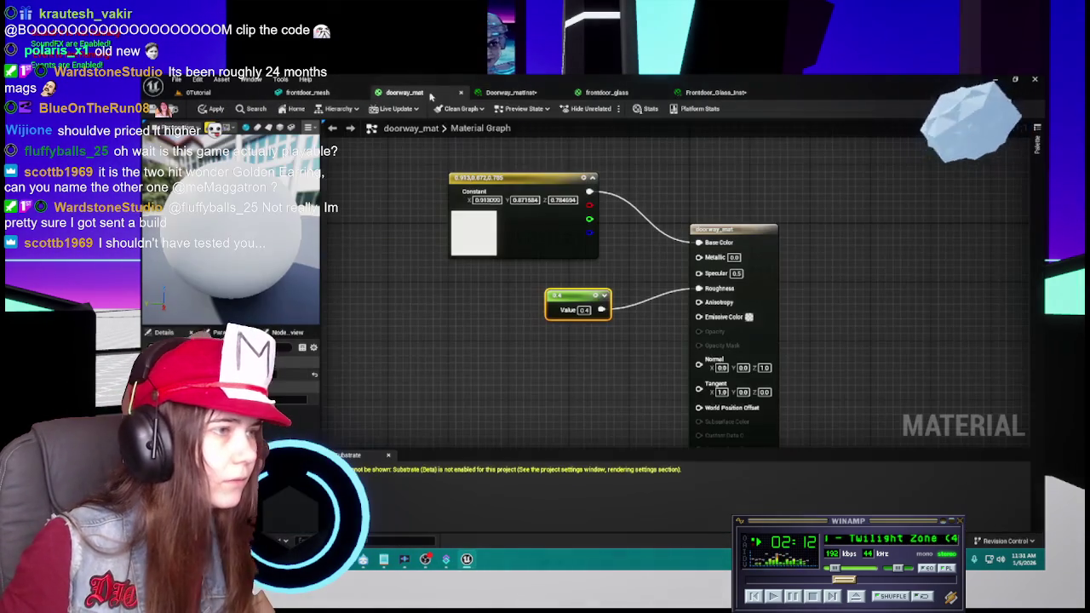
click(511, 92)
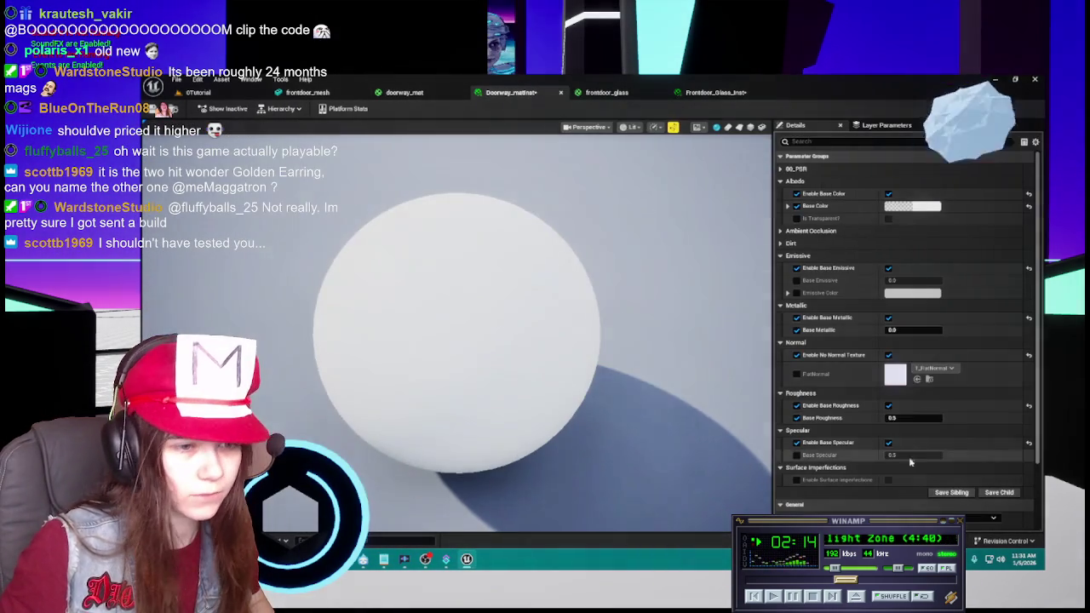
click(919, 419)
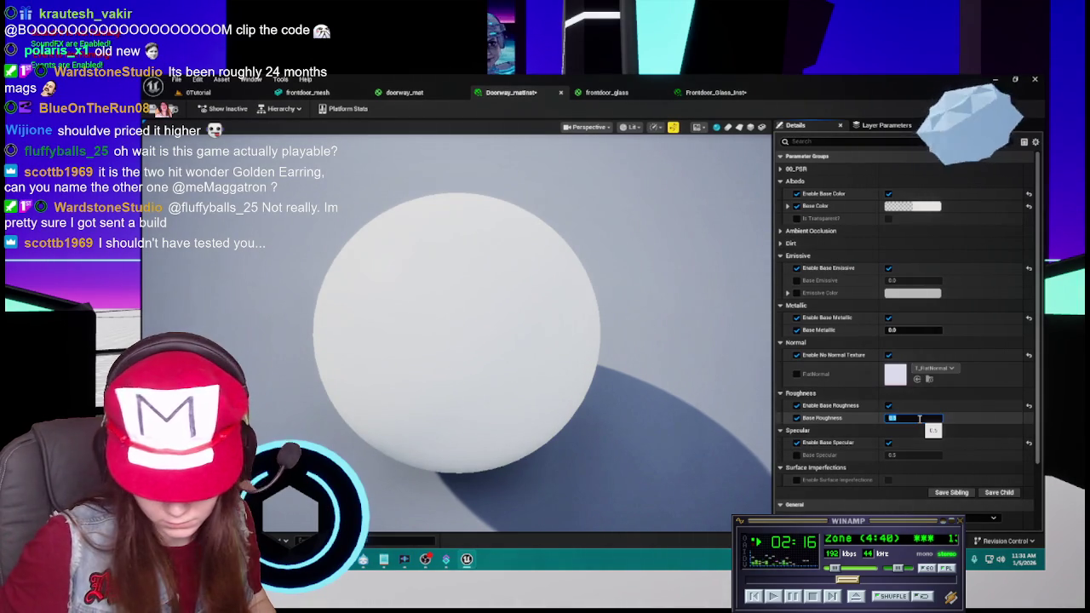
text(0.4)
key(Return)
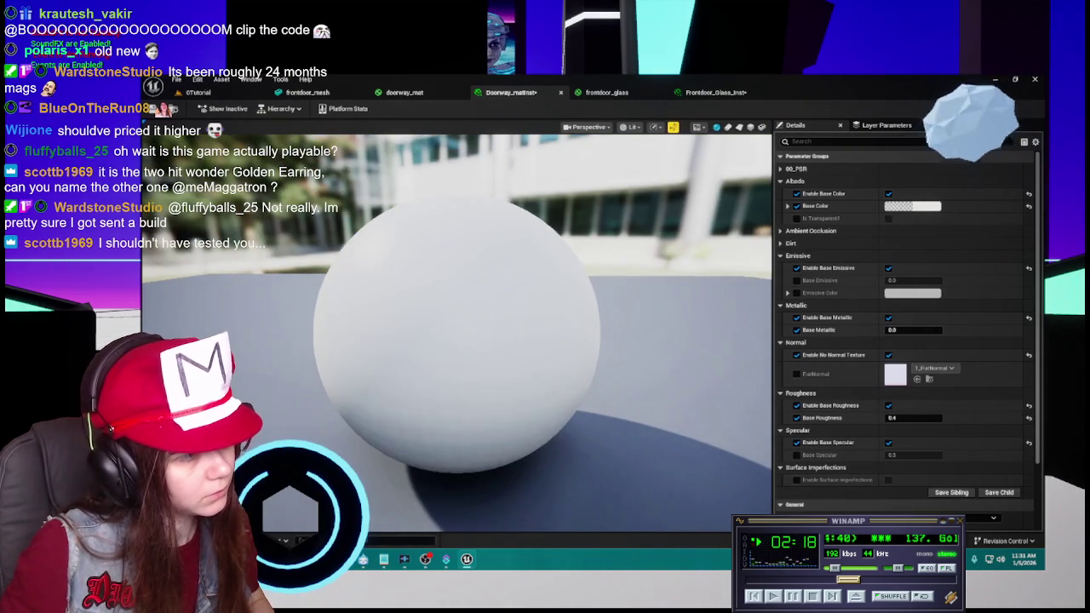
click(400, 92)
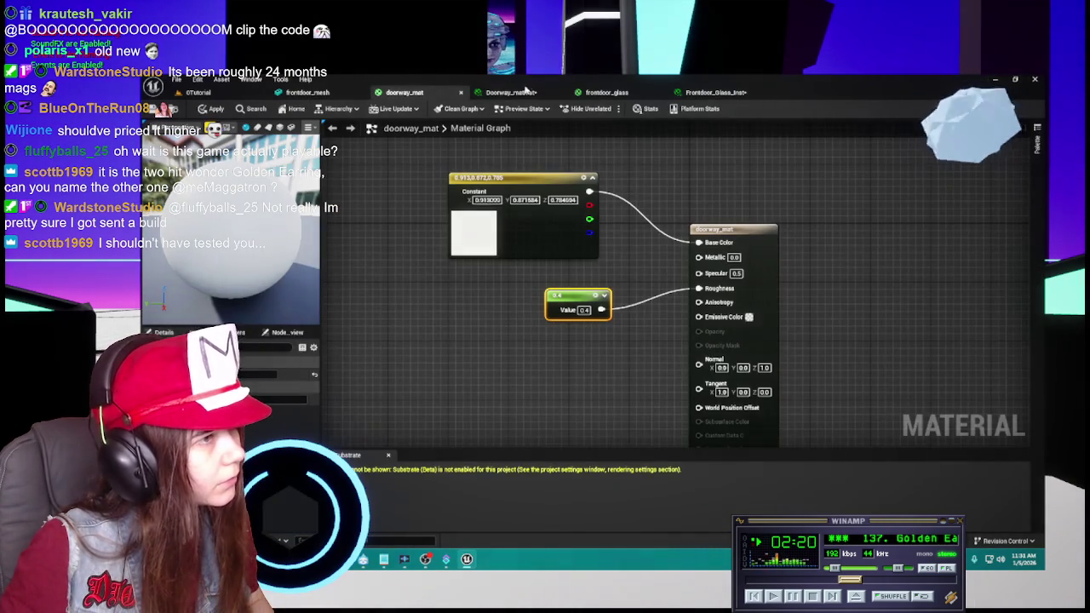
click(511, 92)
click(404, 92)
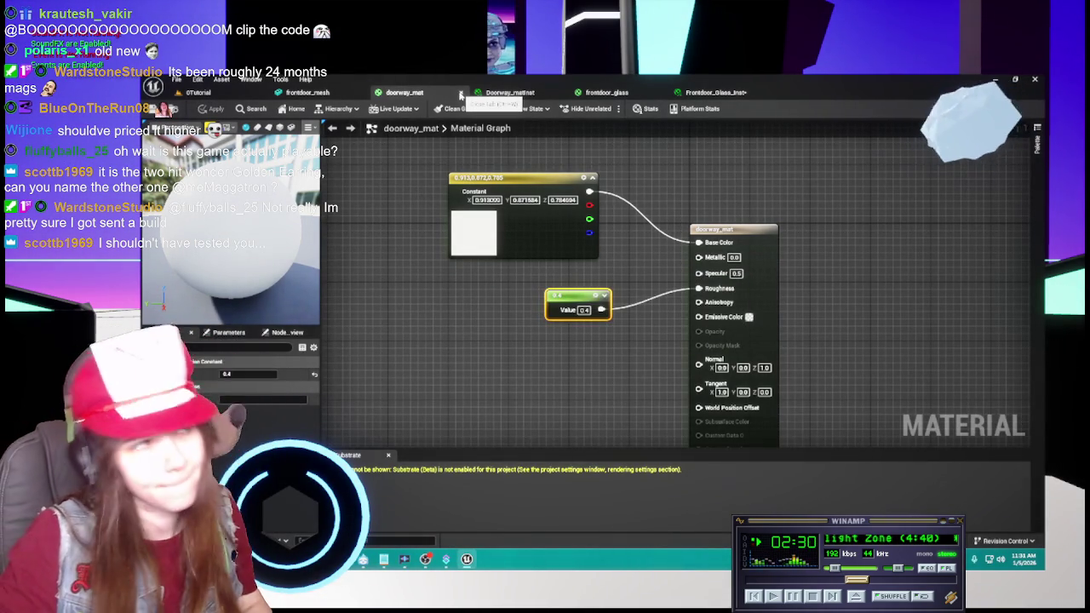
Assign Doorway_matInst to frontdoor_mesh's Element 0 slot, closing the doorway_mat and instance editors.
click(460, 94)
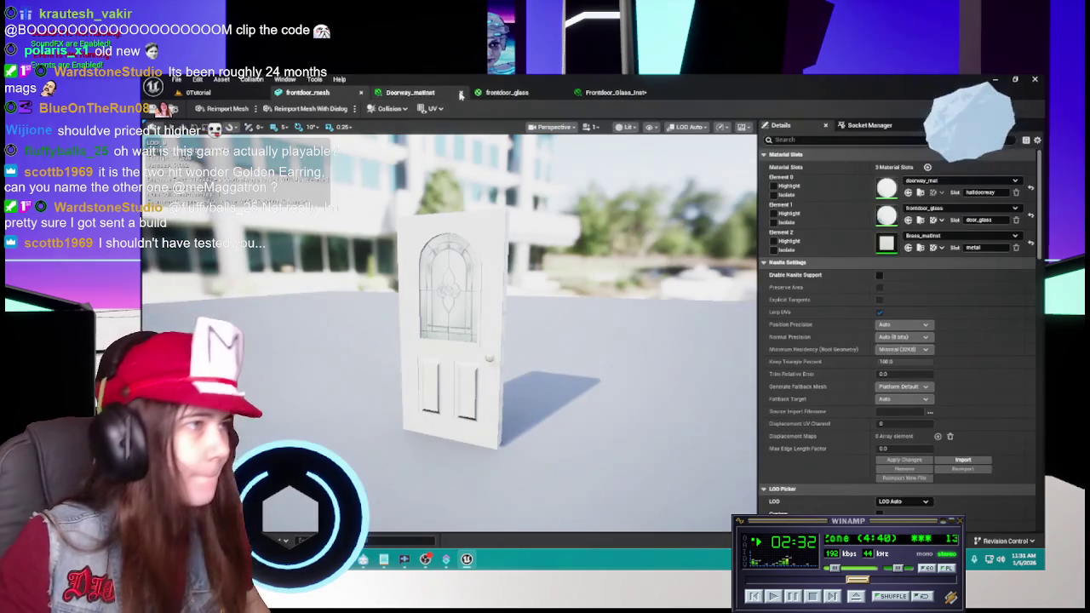
click(413, 93)
click(330, 94)
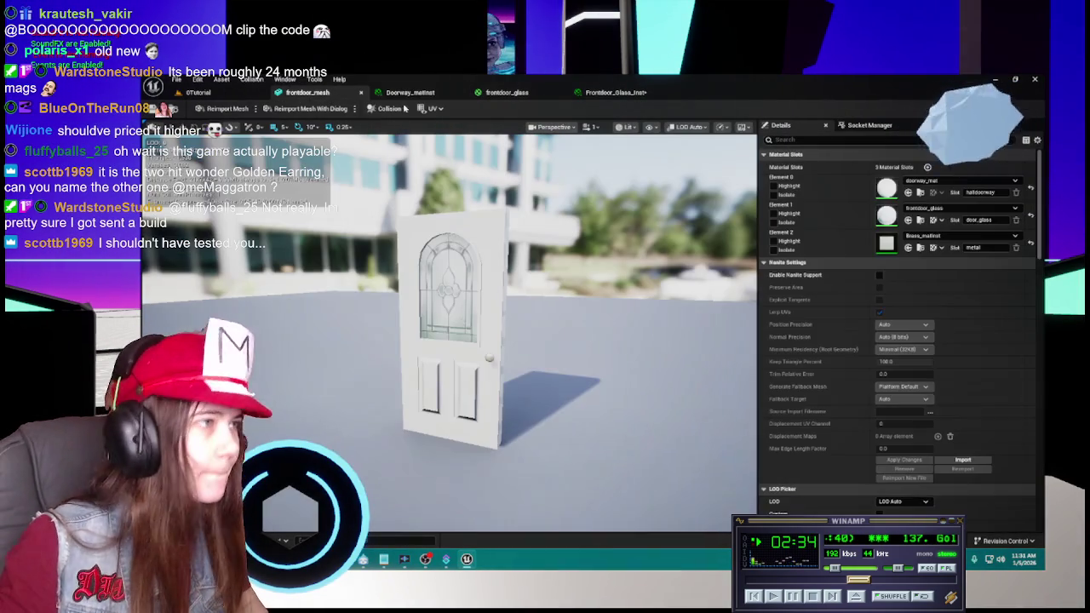
click(958, 181)
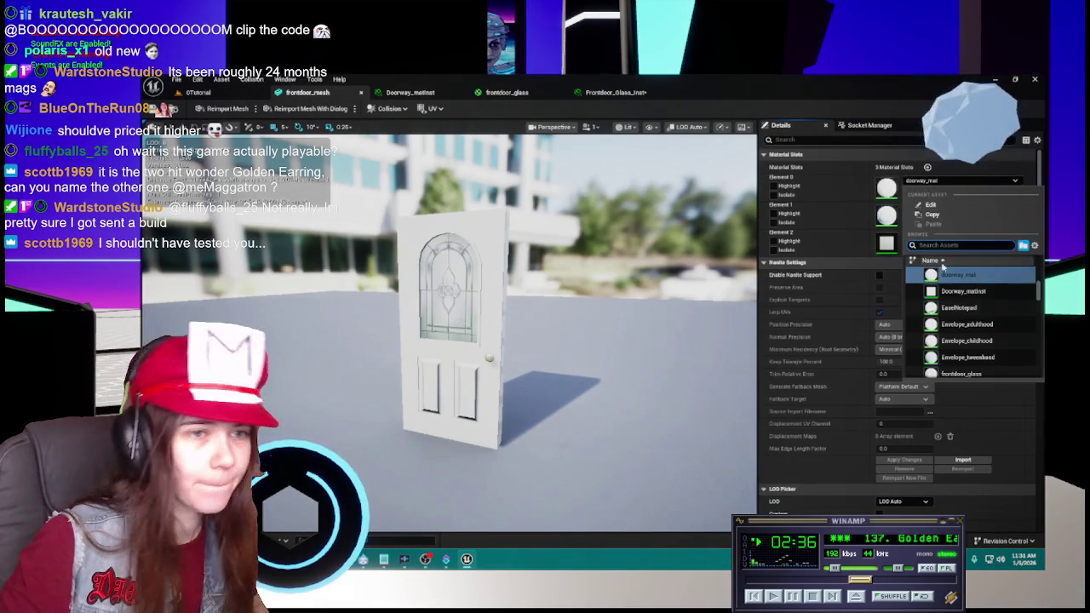
click(959, 292)
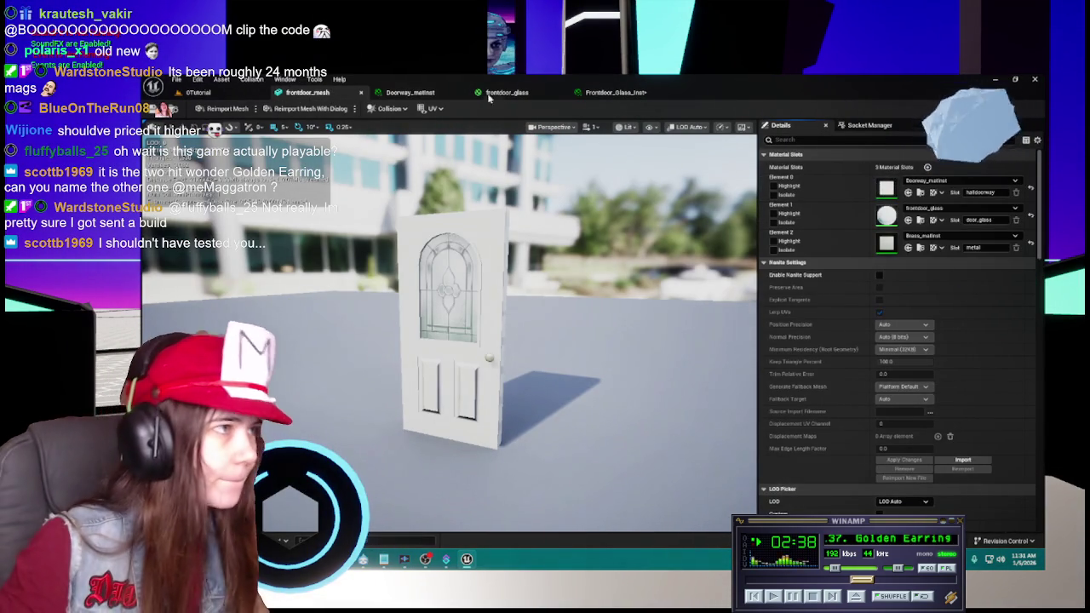
click(444, 92)
click(460, 92)
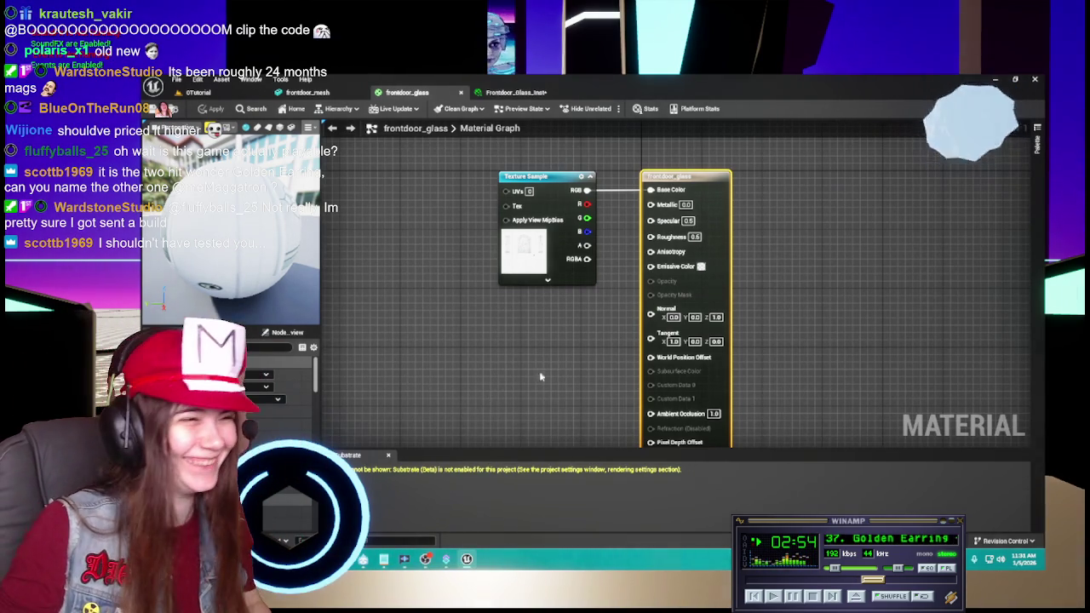
Move frontdoor_glass's Texture Sample node left and locate the project's textures.
drag(544, 177, 439, 178)
click(511, 92)
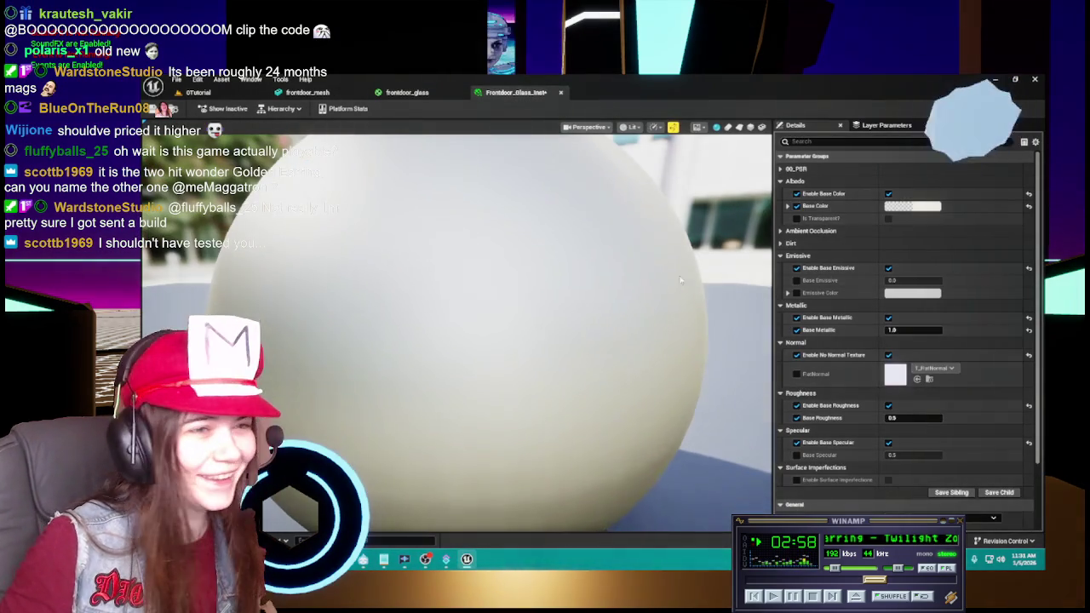
click(407, 92)
key(ctrl+space)
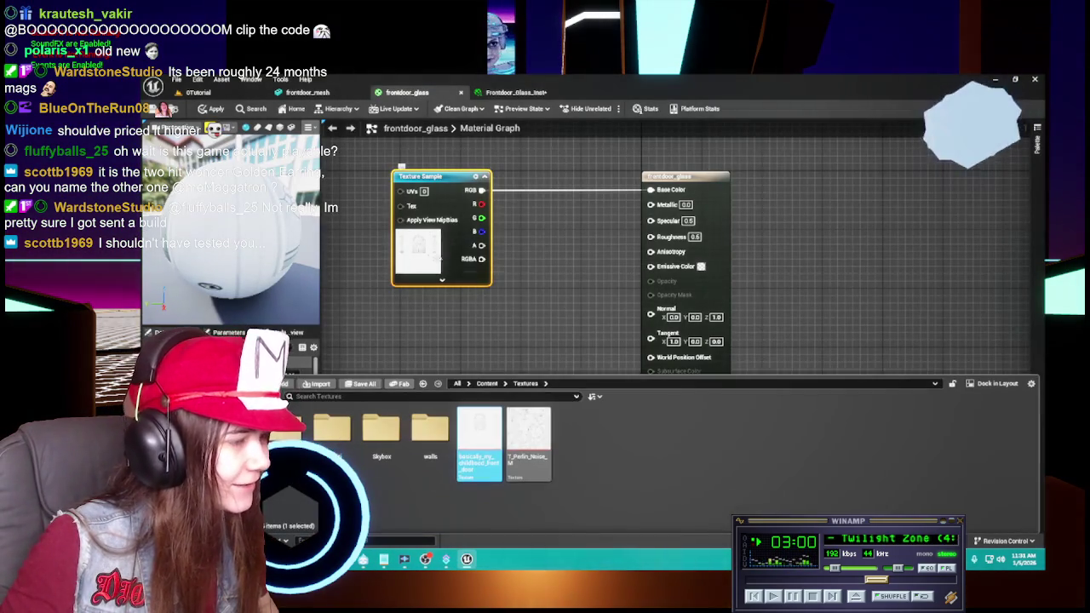
right_click(487, 274)
key(Escape)
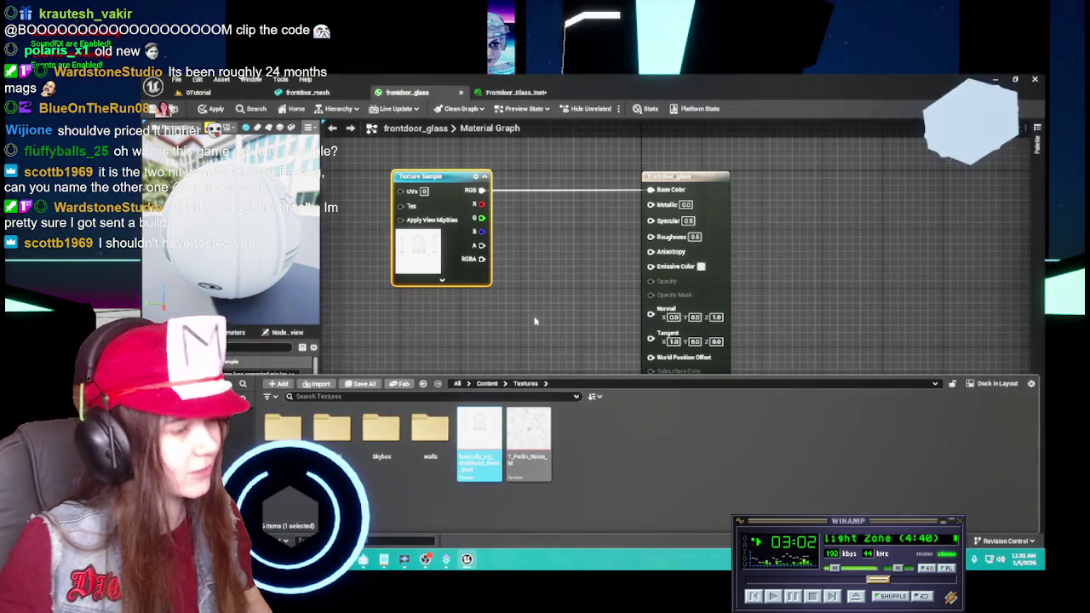
In Frontdoor_Glass_Inst, use the front-door texture as Albedo and set Base Metallic to 0.
click(490, 94)
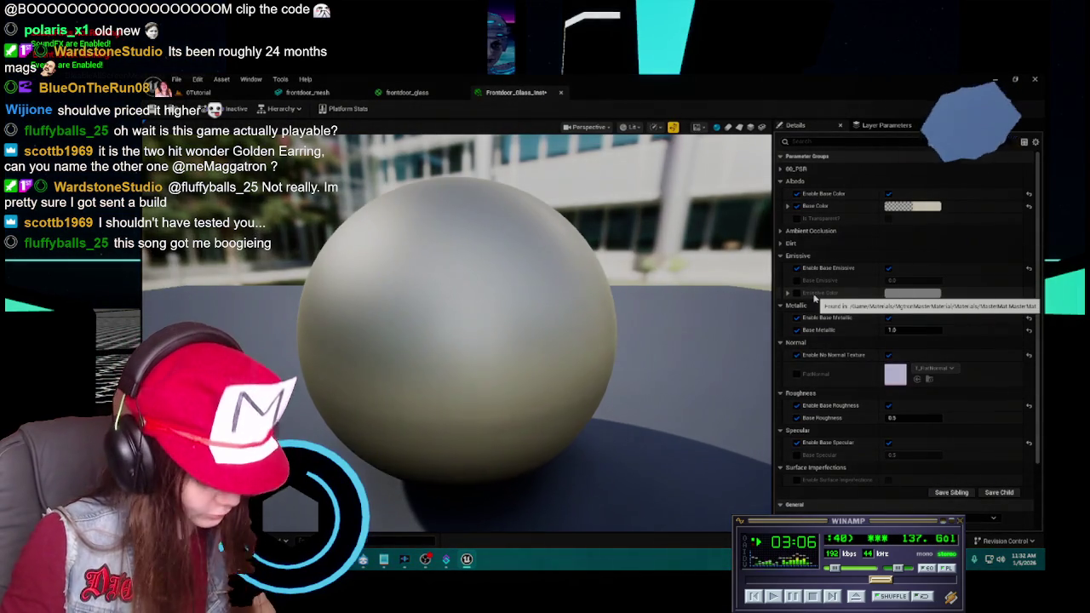
scroll(813, 256, down, 1)
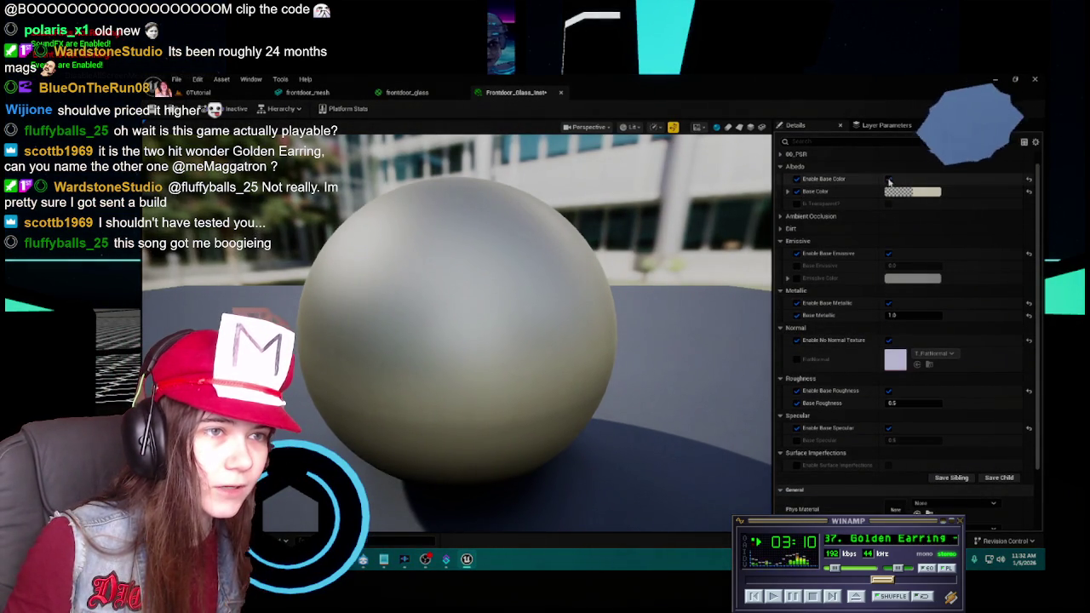
click(889, 180)
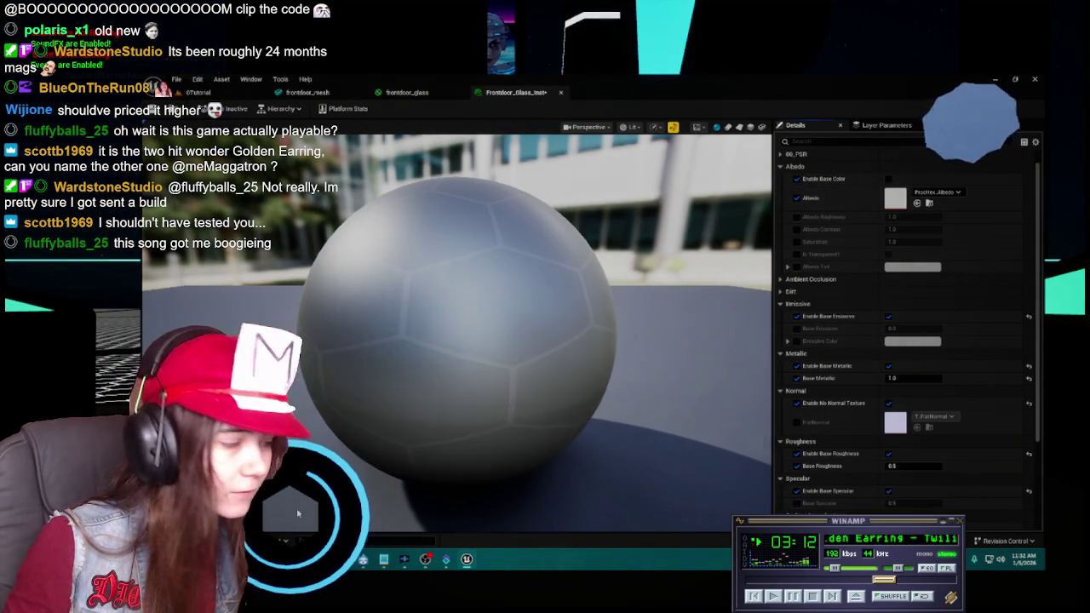
key(ctrl+space)
mouse_move(462, 438)
mouse_down()
mouse_move(885, 228)
mouse_move(895, 197)
mouse_up()
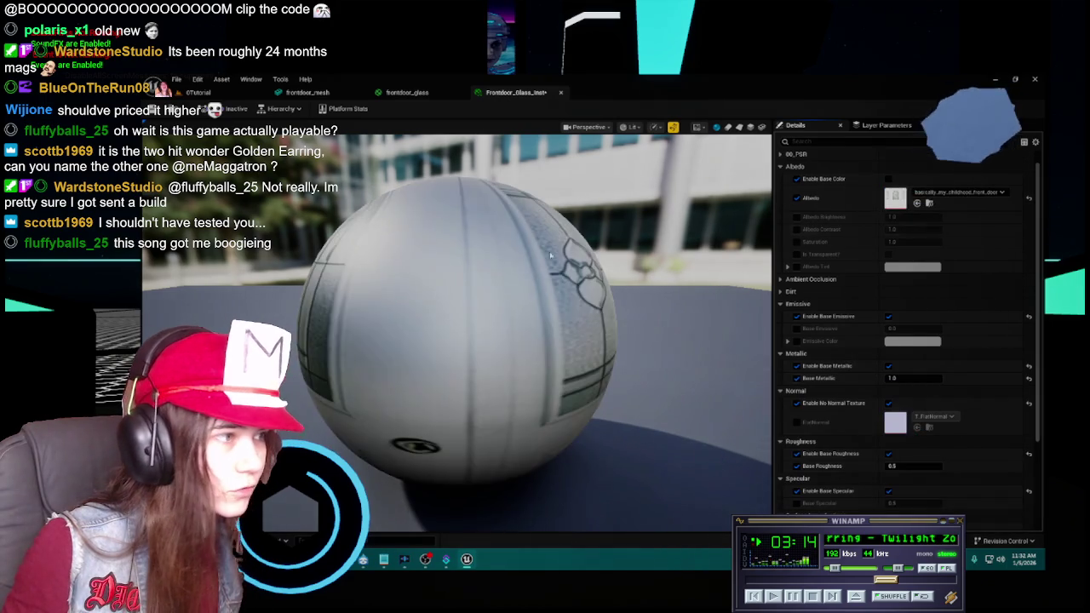
drag(511, 341, 613, 315)
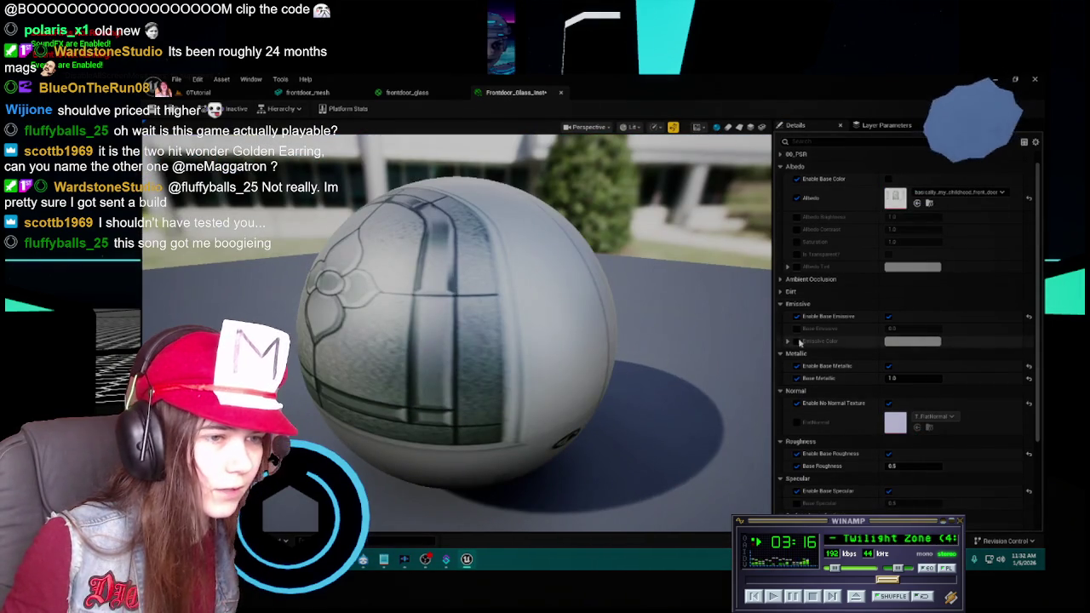
text(0)
key(Return)
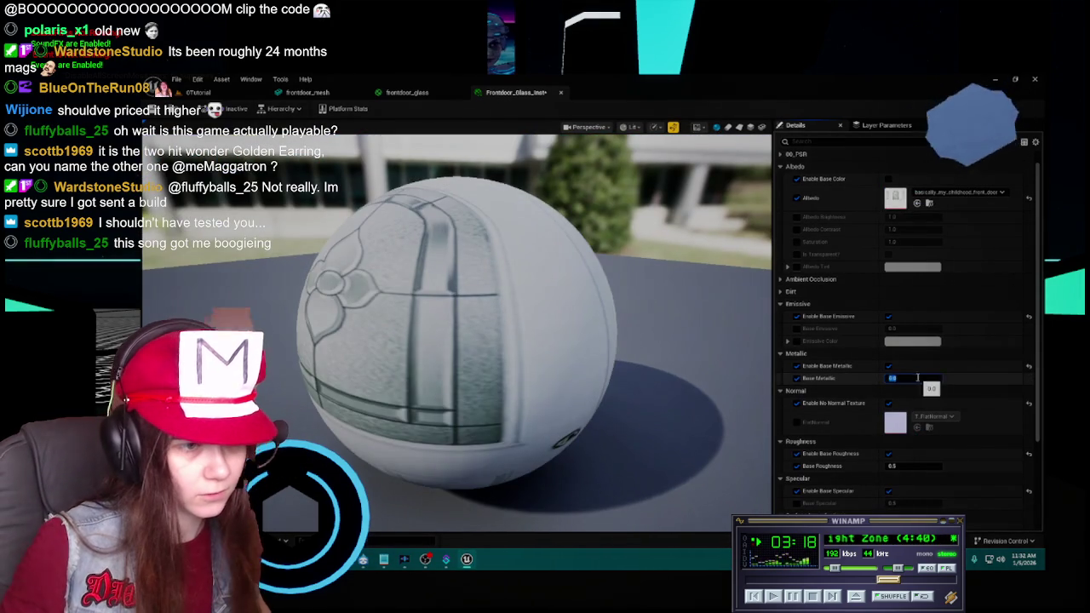
click(407, 92)
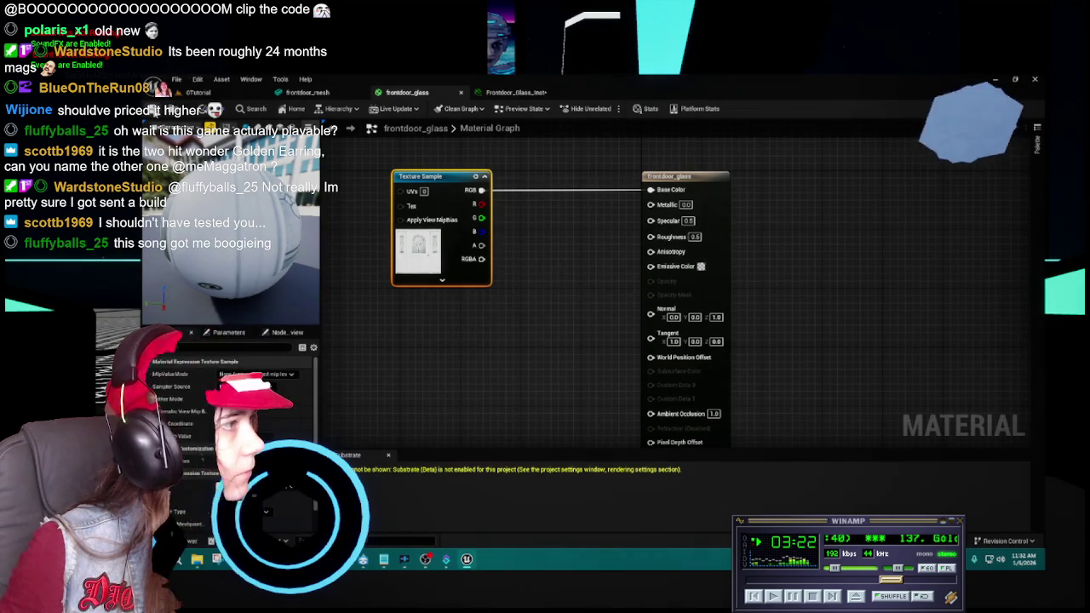
Apply the frontdoor_glass graph edits and save Frontdoor_Glass_Inst.
key(ctrl+s)
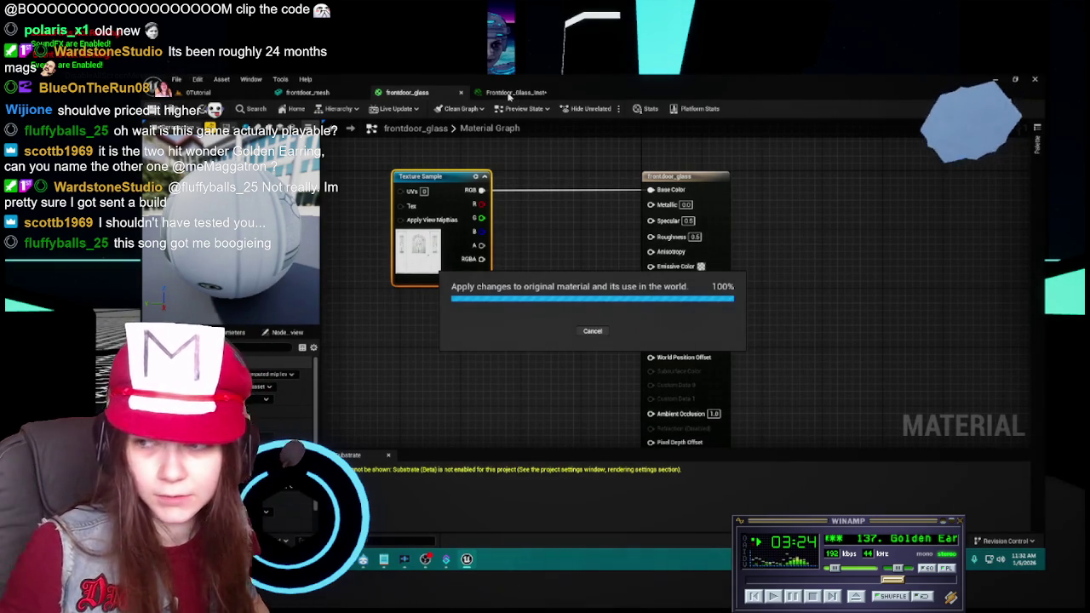
click(516, 93)
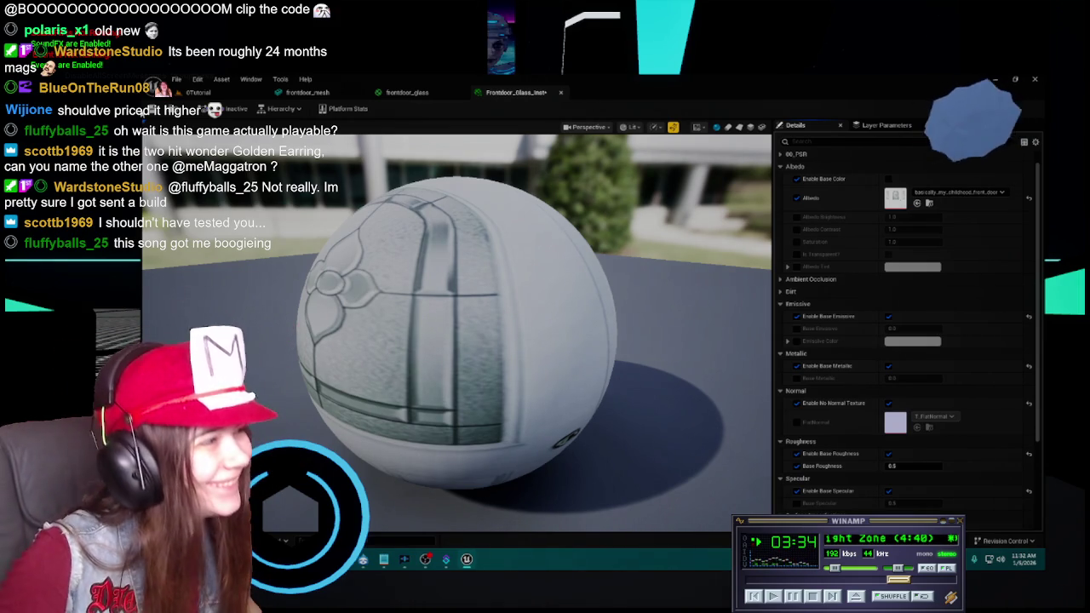
click(152, 111)
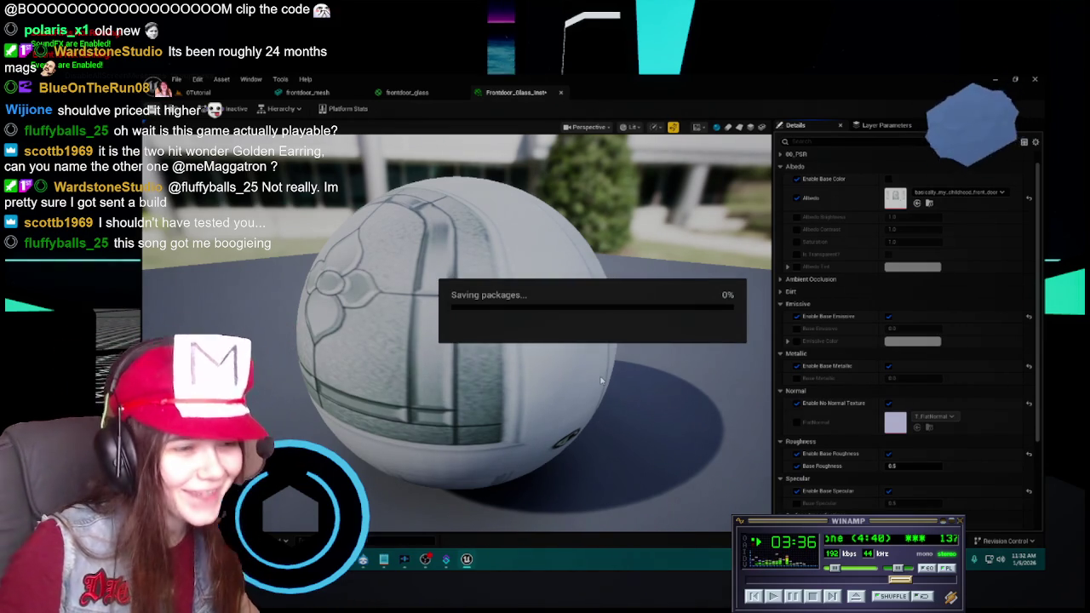